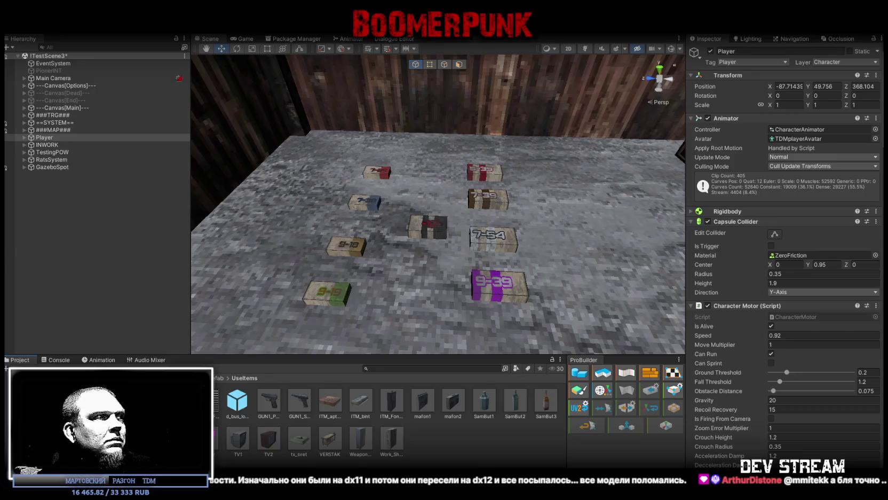
Open the LootItems prefab folder to display the Papiros assets
{"action": "left_click", "coordinate": [32, 431]}
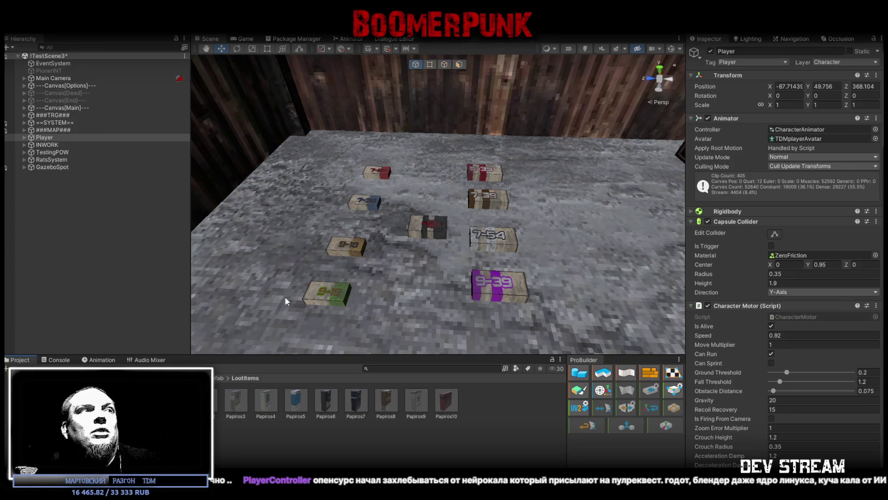
Fly the scene camera from the loot display over the town to the snowy yard and bus stop
{"action": "key", "text": "f"}
{"action": "mouse_move", "coordinate": [340, 232]}
{"action": "right_mouse_down"}
{"action": "mouse_move", "coordinate": [582, 202]}
{"action": "mouse_move", "coordinate": [647, 142]}
{"action": "mouse_move", "coordinate": [361, 155]}
{"action": "mouse_move", "coordinate": [295, 130]}
{"action": "mouse_move", "coordinate": [298, 159]}
{"action": "mouse_move", "coordinate": [211, 141]}
{"action": "mouse_move", "coordinate": [237, 164]}
{"action": "right_mouse_up"}
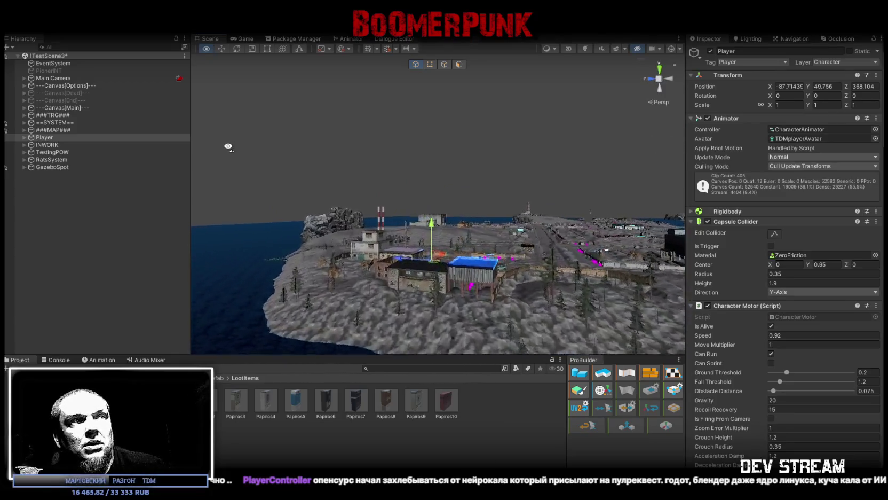
{"action": "mouse_move", "coordinate": [237, 164]}
{"action": "right_mouse_down"}
{"action": "mouse_move", "coordinate": [444, 215]}
{"action": "mouse_move", "coordinate": [469, 198]}
{"action": "mouse_move", "coordinate": [492, 197]}
{"action": "right_mouse_up"}
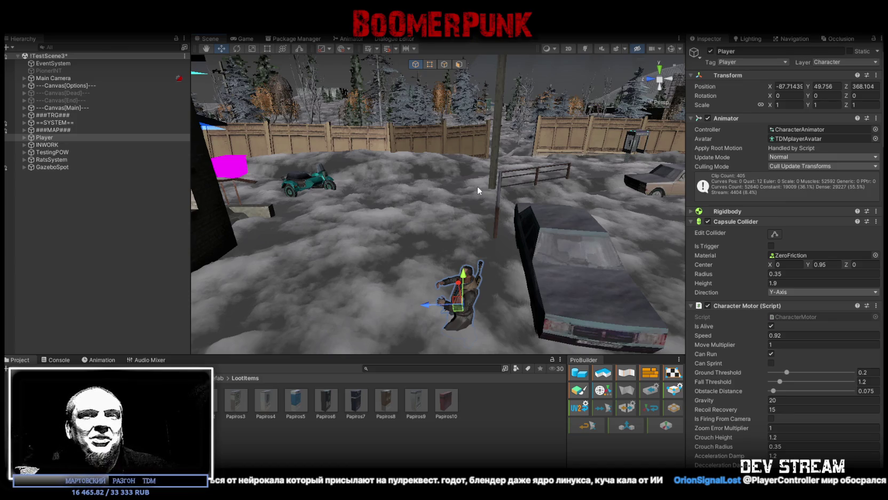
{"action": "mouse_move", "coordinate": [390, 227]}
{"action": "right_mouse_down"}
{"action": "mouse_move", "coordinate": [538, 200]}
{"action": "mouse_move", "coordinate": [597, 238]}
{"action": "mouse_move", "coordinate": [542, 239]}
{"action": "right_mouse_up"}
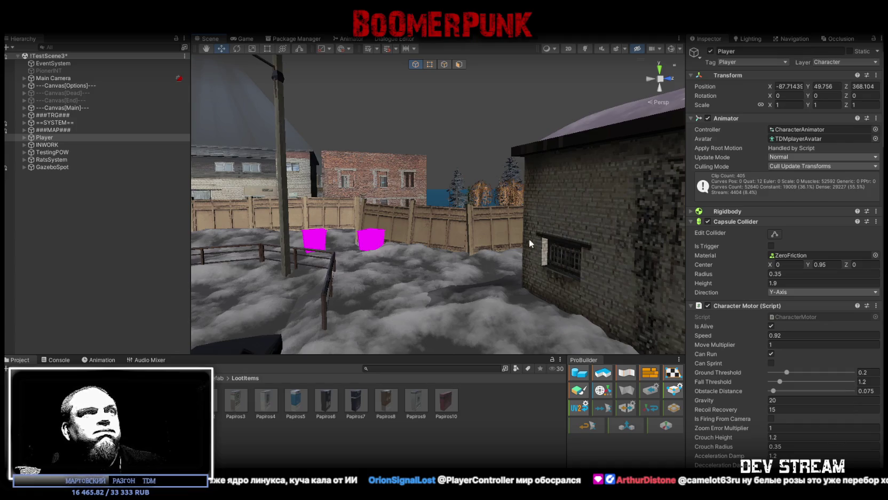
{"action": "right_click_drag", "start_coordinate": [529, 239], "coordinate": [387, 251]}
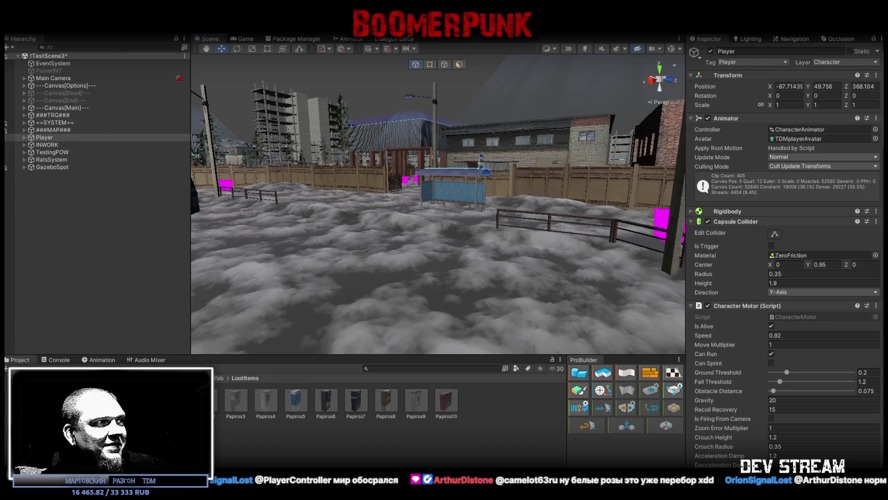
Browse StreetProps > PropsPack and select the Samogon_Divan prefab to inspect it
{"action": "left_click", "coordinate": [32, 397]}
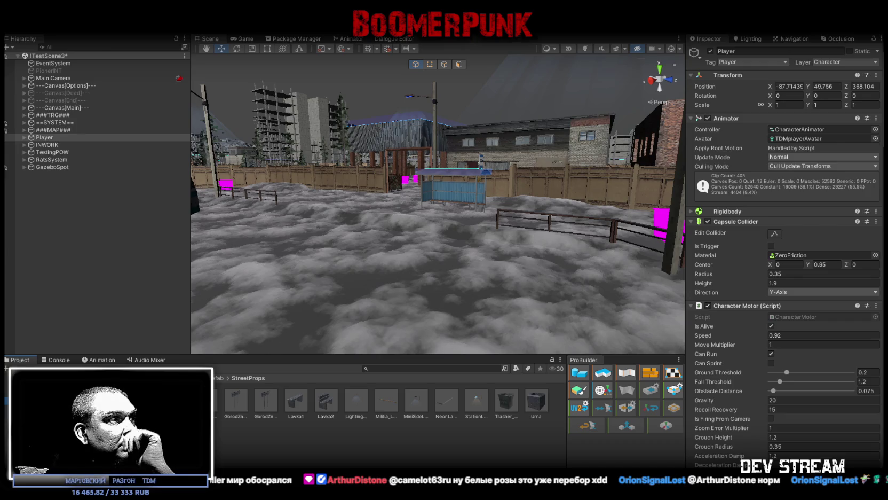
{"action": "left_click", "coordinate": [32, 406]}
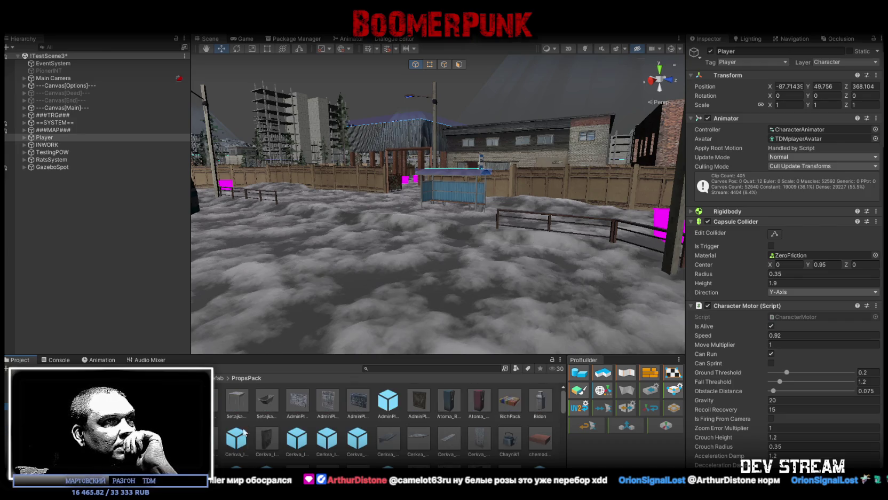
{"action": "scroll", "coordinate": [375, 439], "scroll_direction": "down", "scroll_amount": 2}
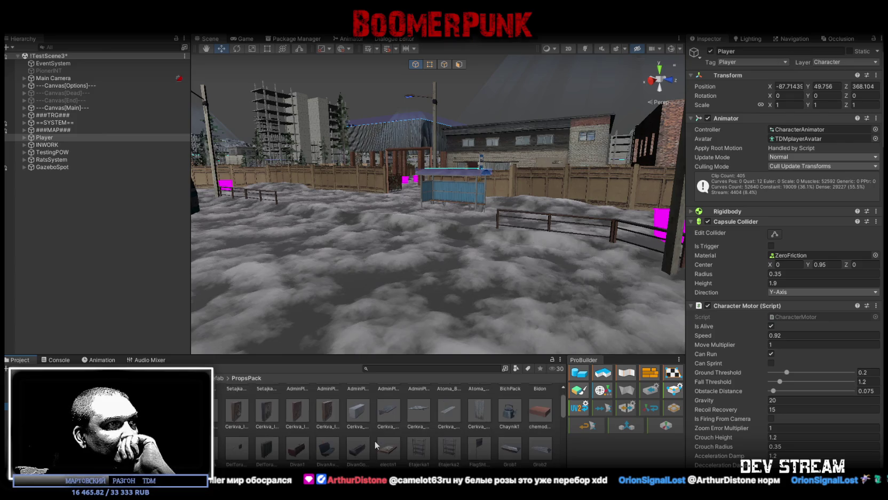
{"action": "scroll", "coordinate": [378, 442], "scroll_direction": "down", "scroll_amount": 2}
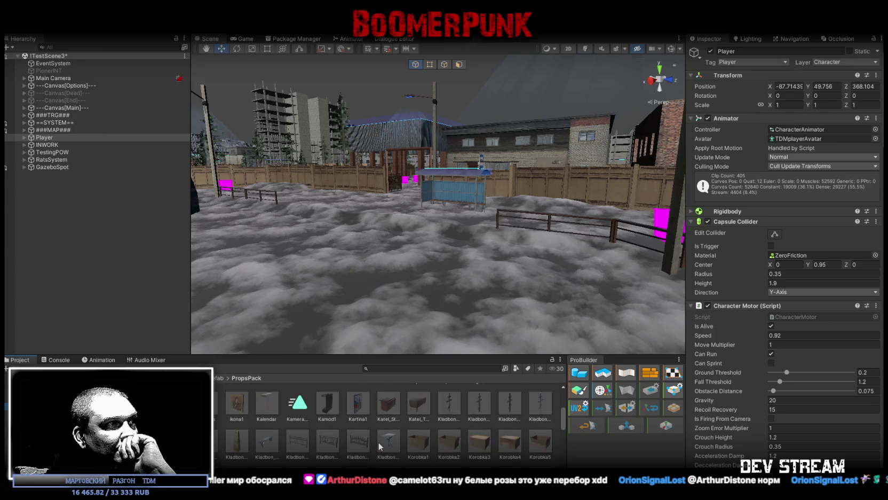
{"action": "scroll", "coordinate": [379, 445], "scroll_direction": "down", "scroll_amount": 3}
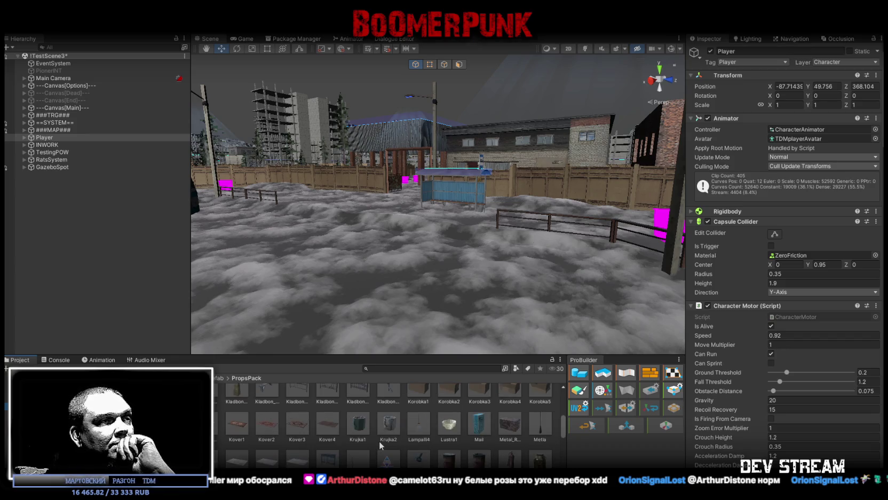
{"action": "scroll", "coordinate": [379, 443], "scroll_direction": "down", "scroll_amount": 1}
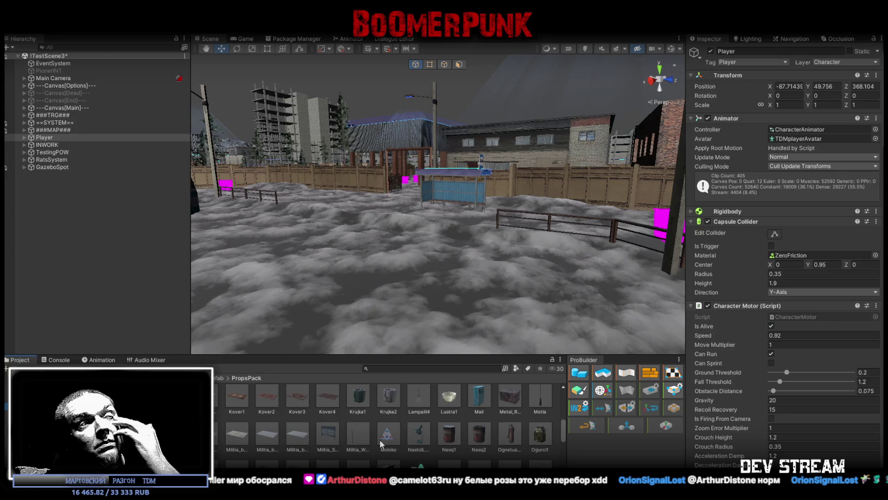
{"action": "scroll", "coordinate": [381, 444], "scroll_direction": "down", "scroll_amount": 1}
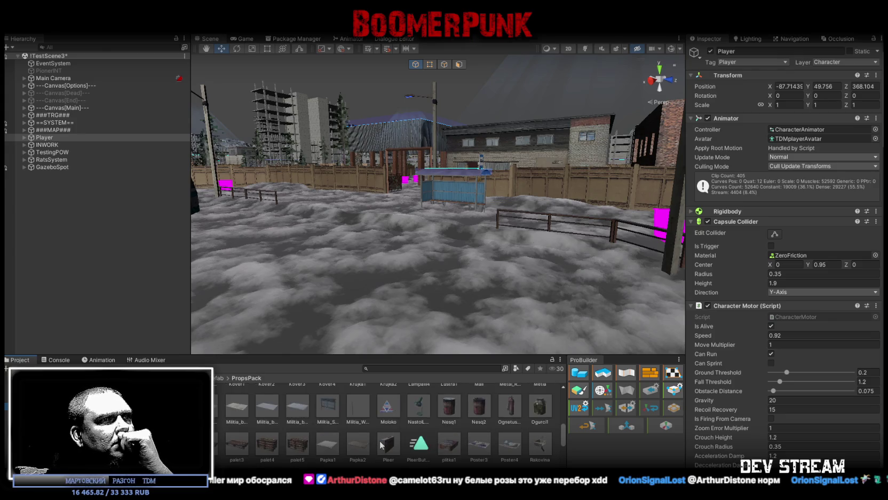
{"action": "scroll", "coordinate": [381, 445], "scroll_direction": "down", "scroll_amount": 1}
{"action": "scroll", "coordinate": [379, 442], "scroll_direction": "down", "scroll_amount": 1}
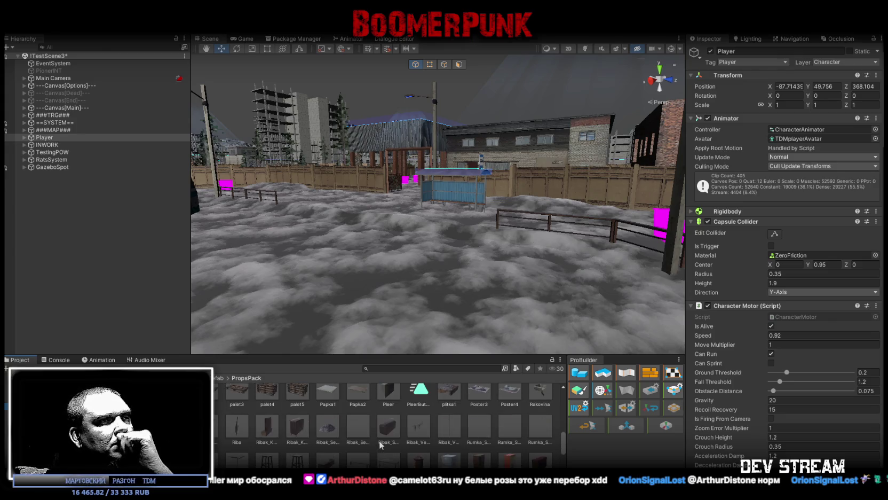
{"action": "scroll", "coordinate": [380, 440], "scroll_direction": "down", "scroll_amount": 1}
{"action": "scroll", "coordinate": [388, 443], "scroll_direction": "down", "scroll_amount": 1}
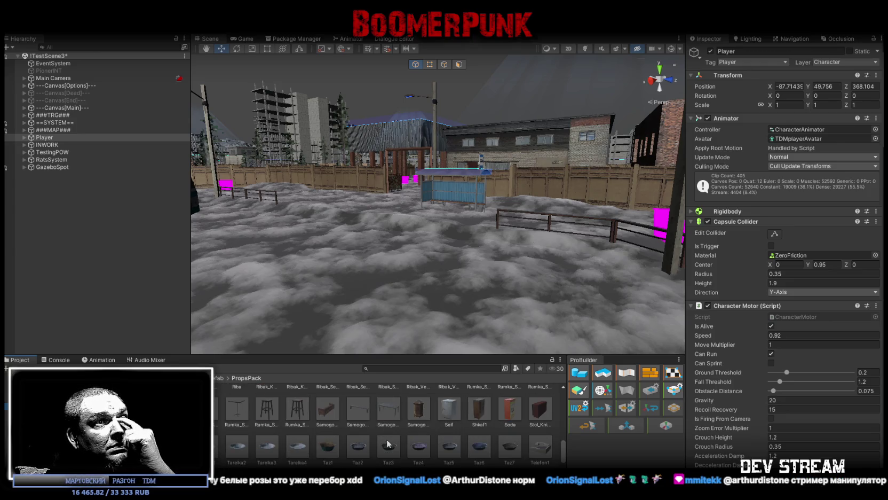
{"action": "left_click", "coordinate": [328, 410]}
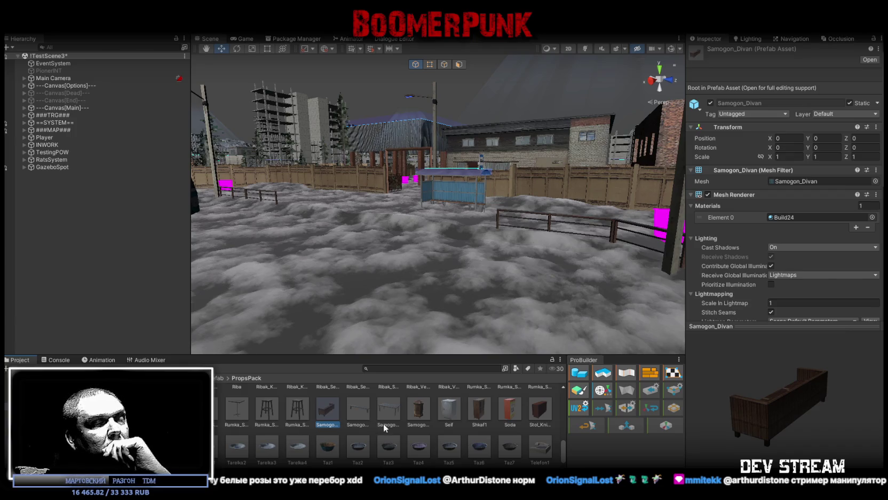
{"action": "scroll", "coordinate": [383, 423], "scroll_direction": "down", "scroll_amount": 1}
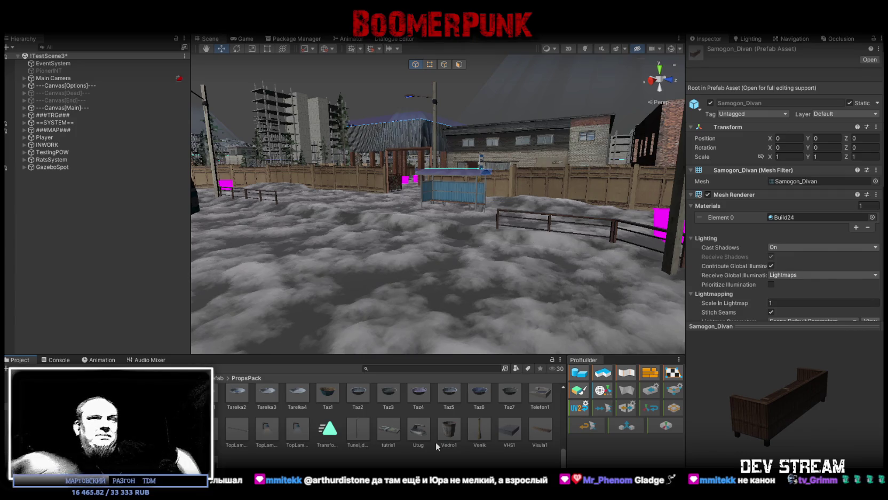
{"action": "scroll", "coordinate": [422, 440], "scroll_direction": "up", "scroll_amount": 2}
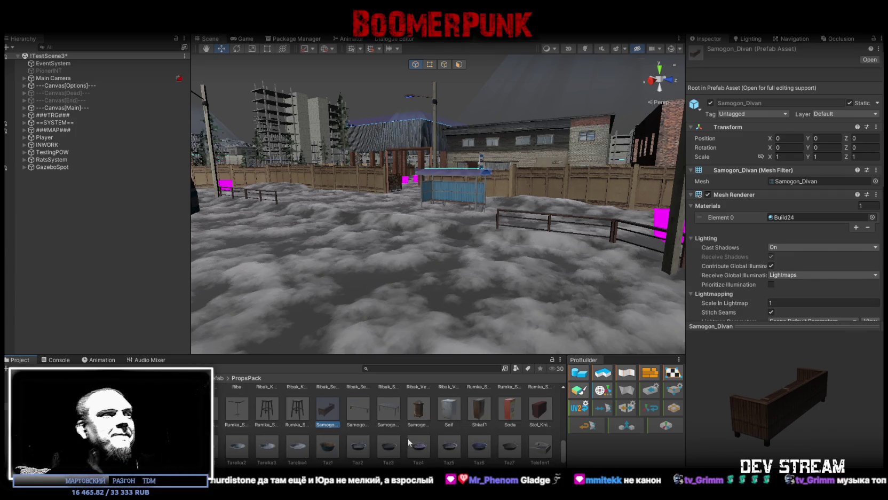
{"action": "scroll", "coordinate": [411, 432], "scroll_direction": "up", "scroll_amount": 2}
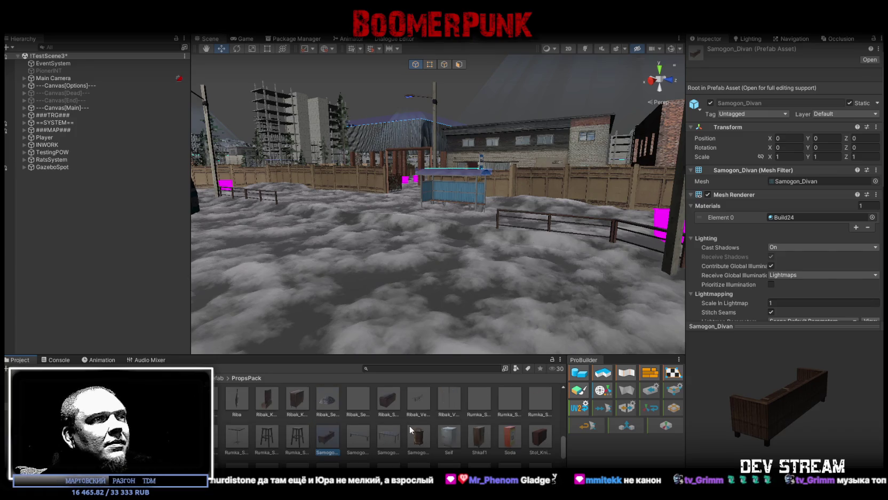
{"action": "scroll", "coordinate": [411, 430], "scroll_direction": "up", "scroll_amount": 2}
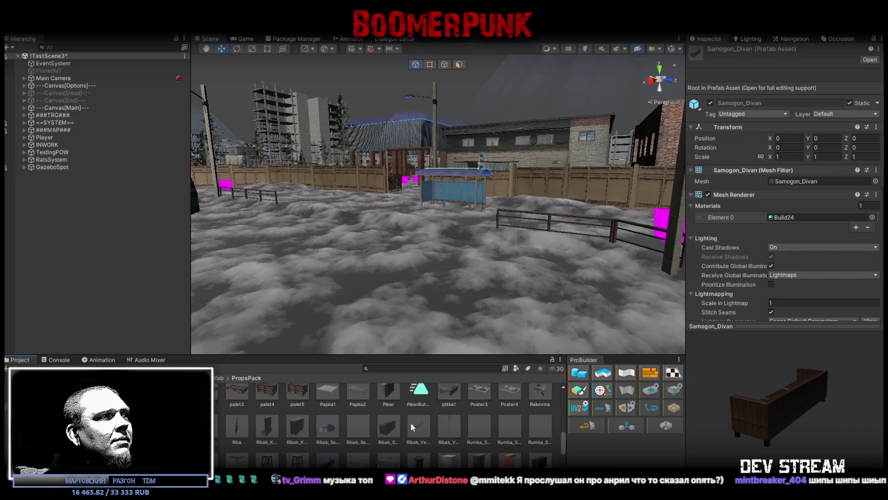
{"action": "scroll", "coordinate": [411, 425], "scroll_direction": "up", "scroll_amount": 1}
{"action": "scroll", "coordinate": [412, 425], "scroll_direction": "up", "scroll_amount": 1}
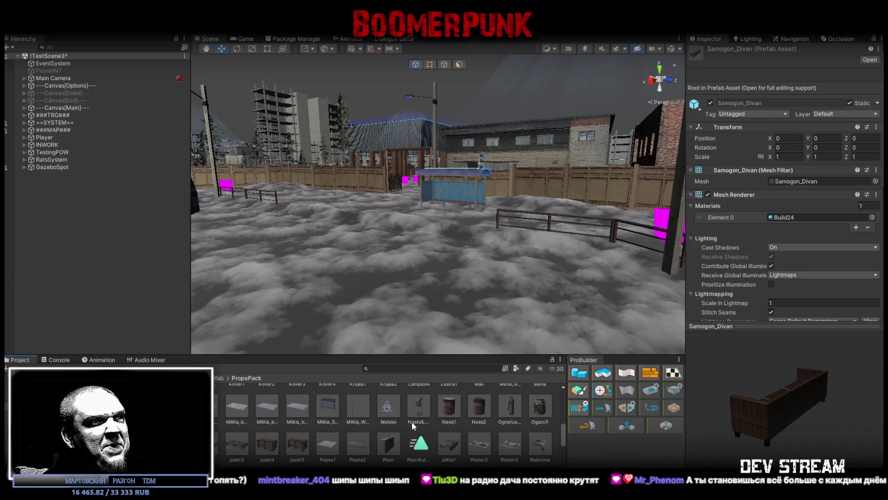
{"action": "scroll", "coordinate": [411, 421], "scroll_direction": "up", "scroll_amount": 1}
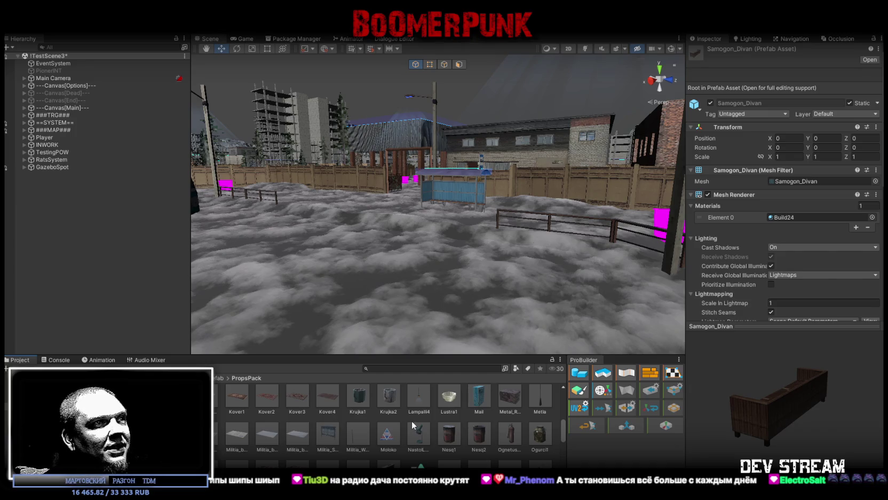
{"action": "scroll", "coordinate": [412, 420], "scroll_direction": "up", "scroll_amount": 1}
{"action": "scroll", "coordinate": [419, 436], "scroll_direction": "up", "scroll_amount": 1}
{"action": "scroll", "coordinate": [418, 436], "scroll_direction": "up", "scroll_amount": 1}
{"action": "scroll", "coordinate": [417, 437], "scroll_direction": "up", "scroll_amount": 1}
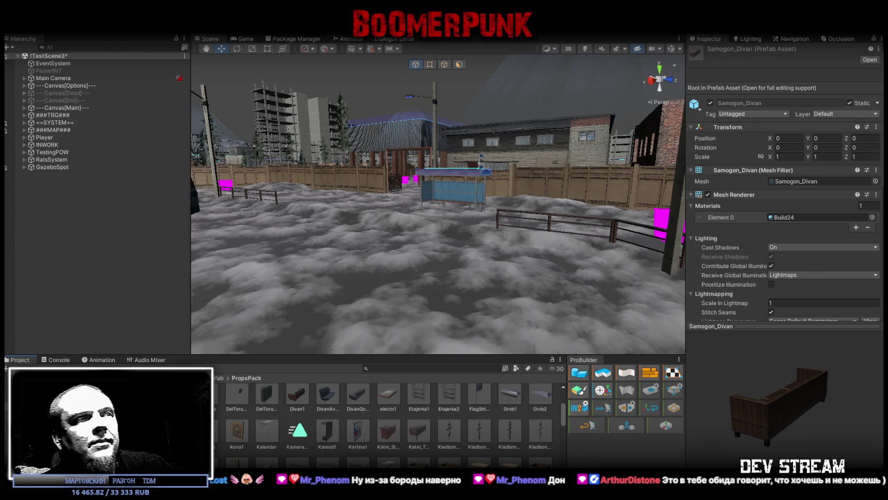
{"action": "scroll", "coordinate": [384, 422], "scroll_direction": "up", "scroll_amount": 2}
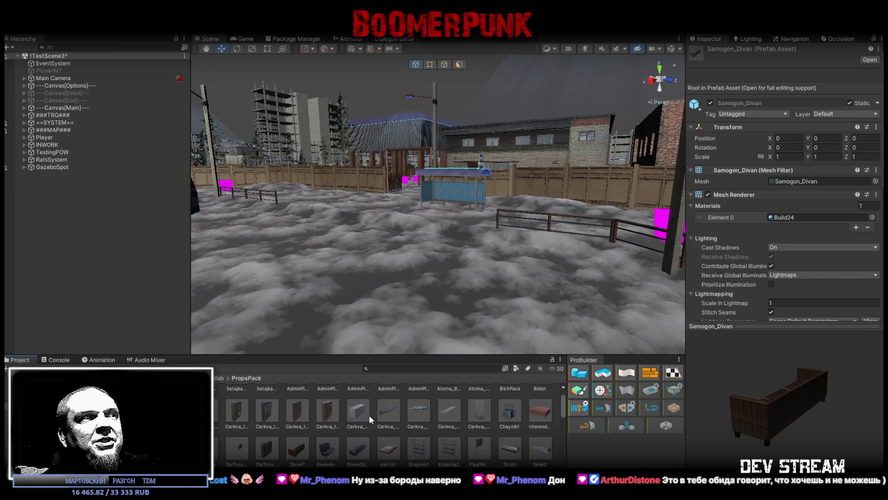
{"action": "left_click", "coordinate": [329, 411]}
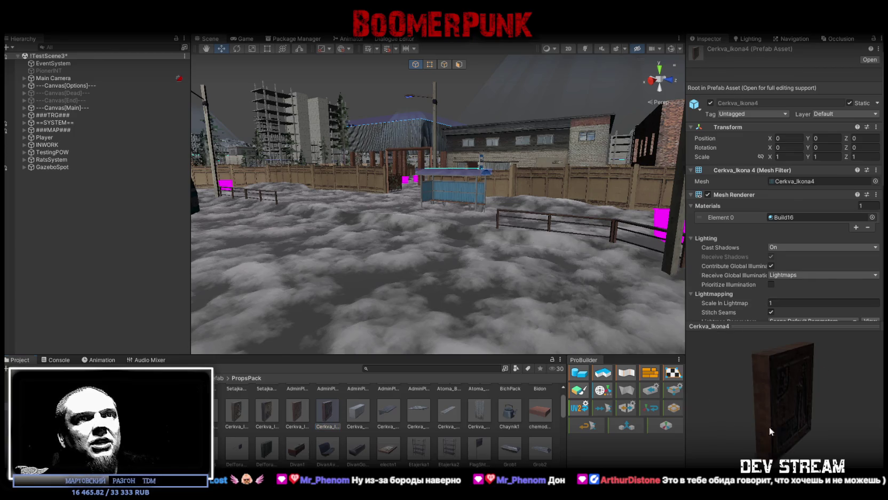
Select the Divan1 prefab to check its PropsPack1 material, then switch to Blockbench
{"action": "scroll", "coordinate": [437, 451], "scroll_direction": "up", "scroll_amount": 1}
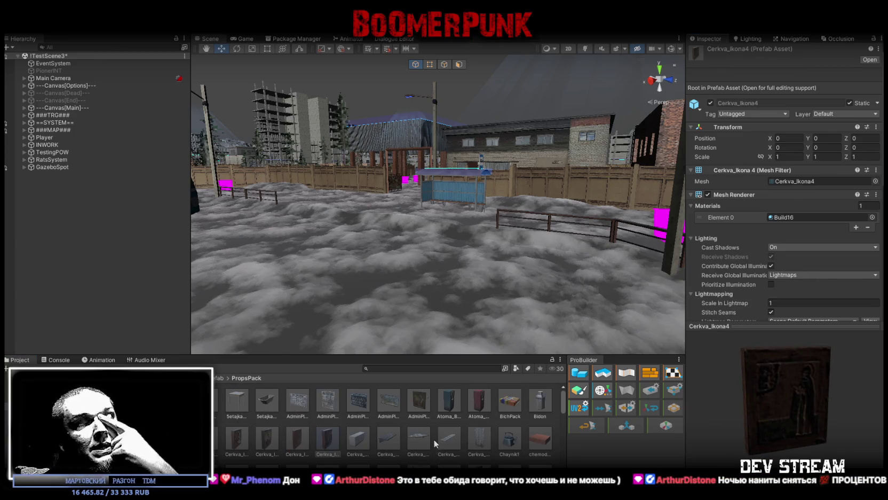
{"action": "scroll", "coordinate": [427, 428], "scroll_direction": "down", "scroll_amount": 1}
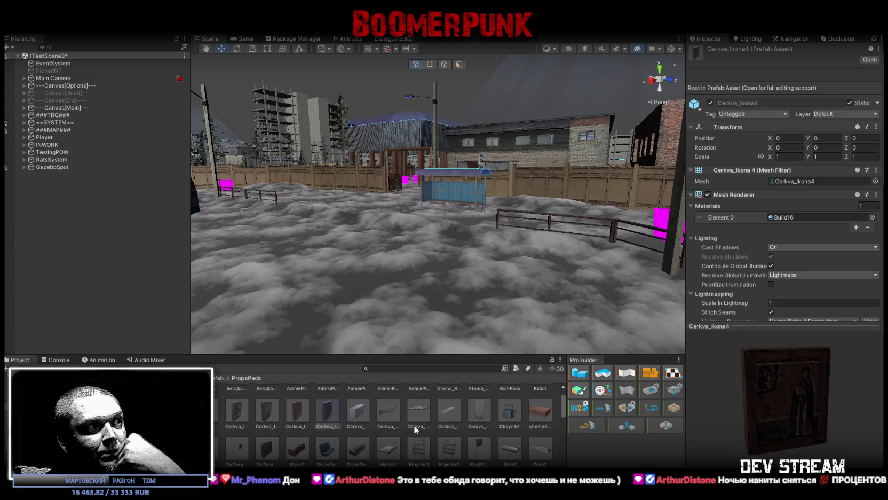
{"action": "left_click", "coordinate": [299, 453]}
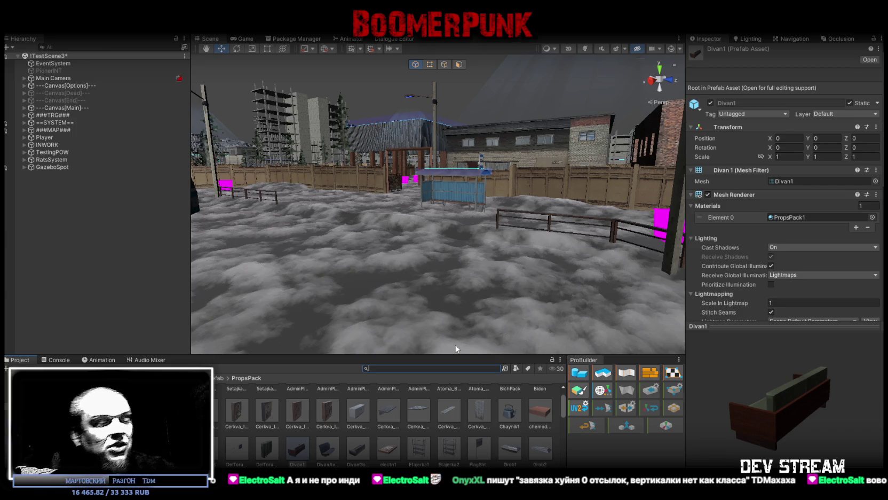
{"action": "key", "text": "alt+Tab"}
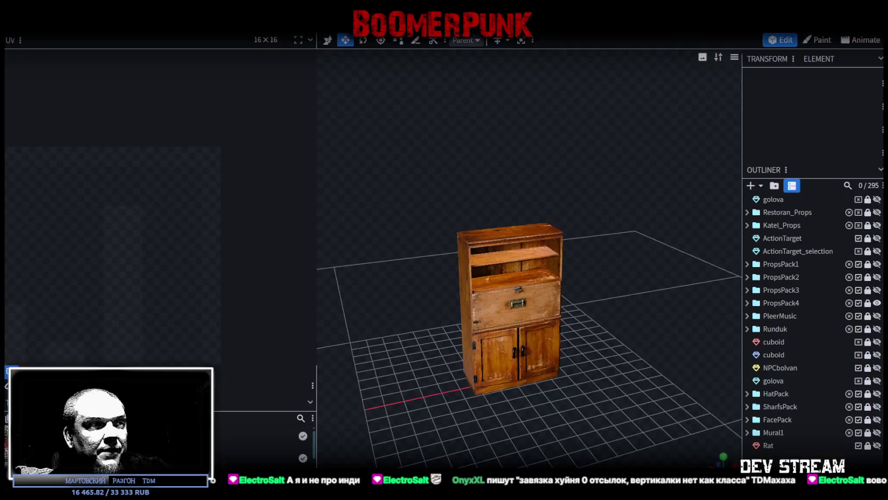
Frame the cabinet and widen the panels to reveal the loaded textures list
{"action": "mouse_move", "coordinate": [611, 390]}
{"action": "left_mouse_down"}
{"action": "mouse_move", "coordinate": [639, 341]}
{"action": "mouse_move", "coordinate": [539, 364]}
{"action": "left_mouse_up"}
{"action": "scroll", "coordinate": [357, 260], "scroll_direction": "up", "scroll_amount": 5}
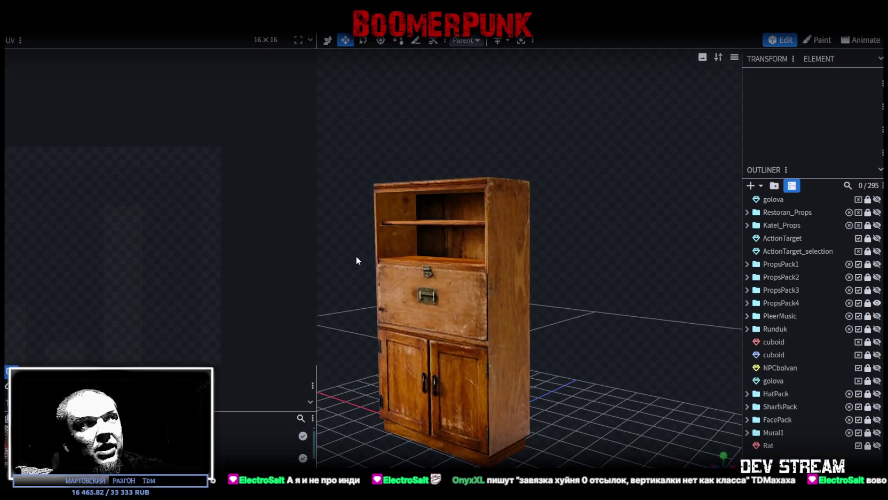
{"action": "left_click_drag", "start_coordinate": [316, 247], "coordinate": [160, 243]}
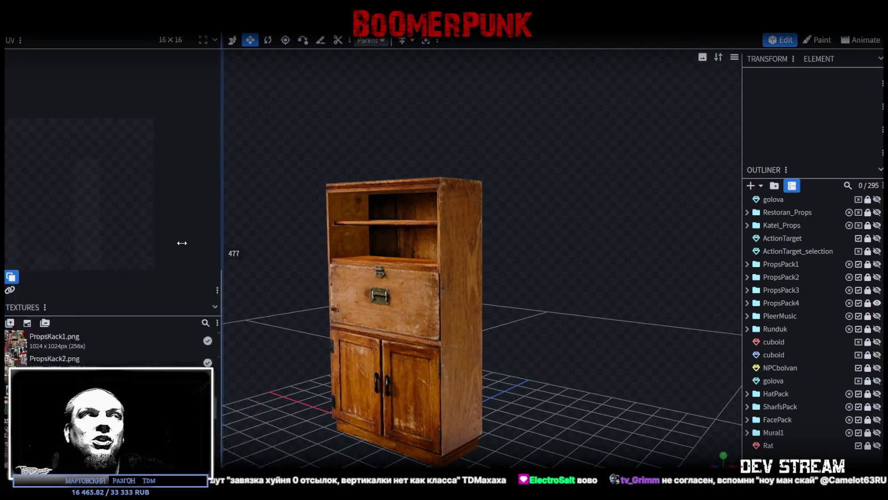
{"action": "mouse_move", "coordinate": [564, 347]}
{"action": "left_mouse_down"}
{"action": "mouse_move", "coordinate": [680, 349]}
{"action": "mouse_move", "coordinate": [549, 315]}
{"action": "mouse_move", "coordinate": [578, 252]}
{"action": "left_mouse_up"}
Save the project as PropsPack1.bbmodel and orbit around the textured cabinet
{"action": "key", "text": "ctrl+s"}
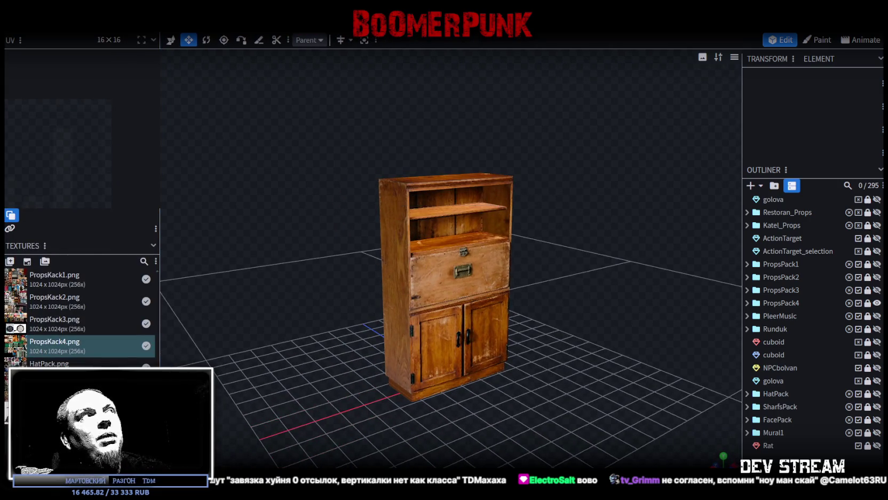
{"action": "scroll", "coordinate": [592, 235], "scroll_direction": "up", "scroll_amount": 1}
{"action": "scroll", "coordinate": [592, 232], "scroll_direction": "up", "scroll_amount": 2}
{"action": "mouse_move", "coordinate": [592, 231]}
{"action": "left_mouse_down"}
{"action": "mouse_move", "coordinate": [587, 277]}
{"action": "mouse_move", "coordinate": [456, 317]}
{"action": "mouse_move", "coordinate": [491, 277]}
{"action": "mouse_move", "coordinate": [646, 274]}
{"action": "mouse_move", "coordinate": [567, 167]}
{"action": "mouse_move", "coordinate": [547, 157]}
{"action": "left_mouse_up"}
{"action": "mouse_move", "coordinate": [394, 105]}
{"action": "left_mouse_down"}
{"action": "mouse_move", "coordinate": [409, 135]}
{"action": "mouse_move", "coordinate": [399, 118]}
{"action": "left_mouse_up"}
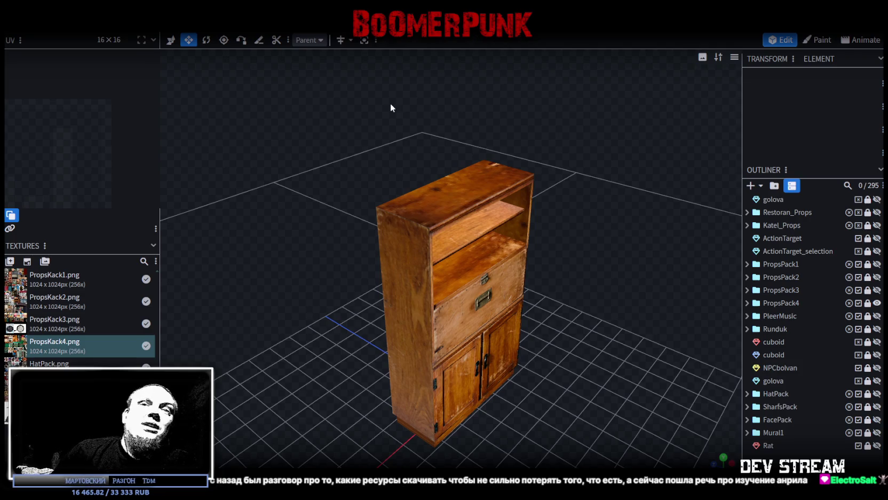
Orbit the cabinet into view and expand the PropsPack4 group in the Outliner
{"action": "mouse_move", "coordinate": [598, 160]}
{"action": "left_mouse_down"}
{"action": "mouse_move", "coordinate": [630, 192]}
{"action": "mouse_move", "coordinate": [488, 173]}
{"action": "mouse_move", "coordinate": [516, 208]}
{"action": "mouse_move", "coordinate": [575, 192]}
{"action": "left_mouse_up"}
{"action": "scroll", "coordinate": [555, 188], "scroll_direction": "up", "scroll_amount": 3}
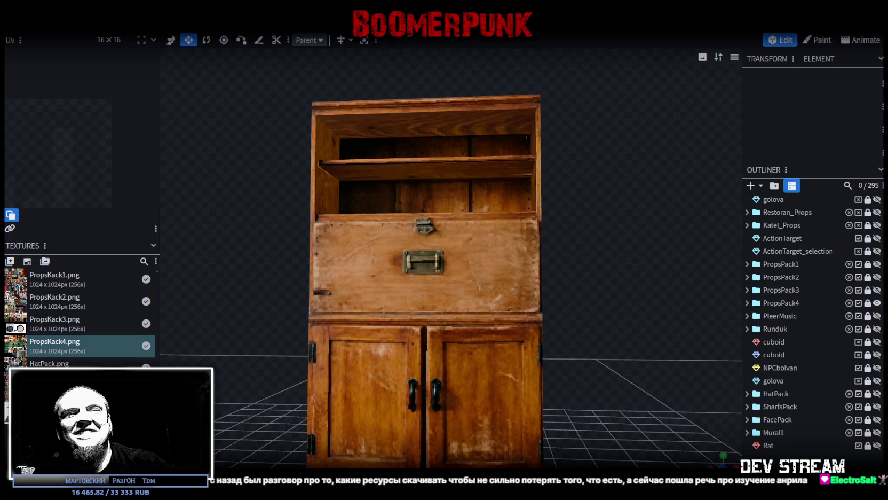
{"action": "scroll", "coordinate": [581, 315], "scroll_direction": "down", "scroll_amount": 3}
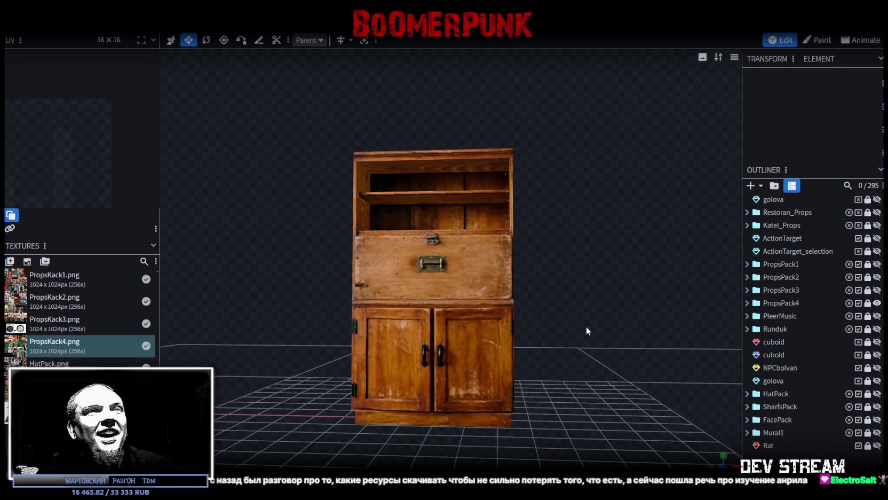
{"action": "left_click_drag", "start_coordinate": [581, 315], "coordinate": [611, 338]}
{"action": "scroll", "coordinate": [785, 331], "scroll_direction": "down", "scroll_amount": 1}
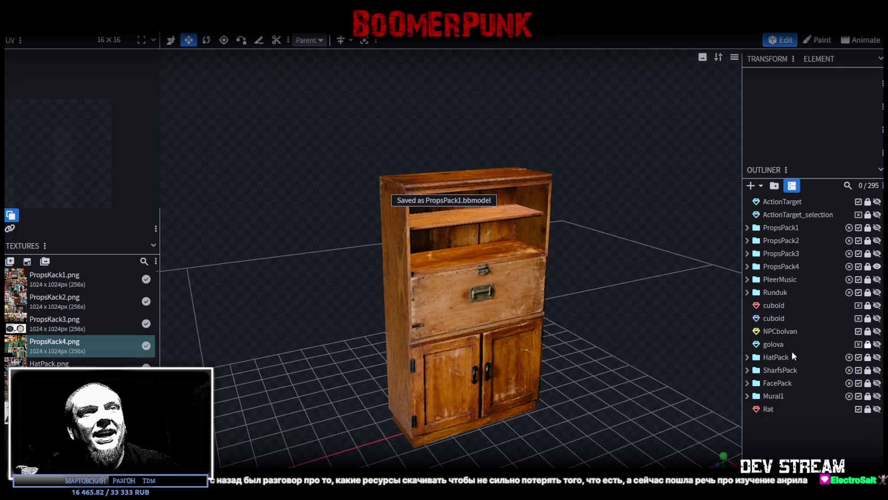
{"action": "scroll", "coordinate": [784, 343], "scroll_direction": "up", "scroll_amount": 1}
{"action": "left_click", "coordinate": [747, 303]}
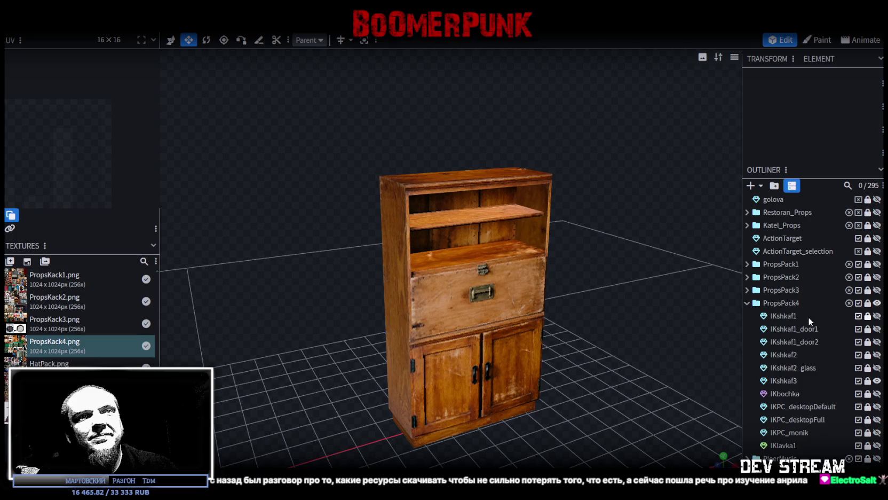
Toggle IKshkaf3's visibility and orbit close to inspect the cabinet's drawer
{"action": "scroll", "coordinate": [816, 340], "scroll_direction": "down", "scroll_amount": 1}
{"action": "scroll", "coordinate": [815, 340], "scroll_direction": "down", "scroll_amount": 1}
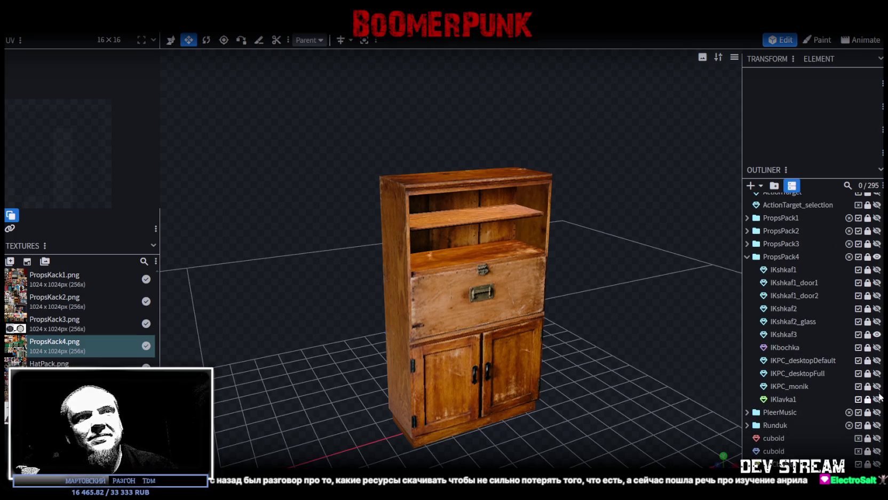
{"action": "double_click", "coordinate": [877, 335]}
{"action": "scroll", "coordinate": [459, 309], "scroll_direction": "down", "scroll_amount": 3}
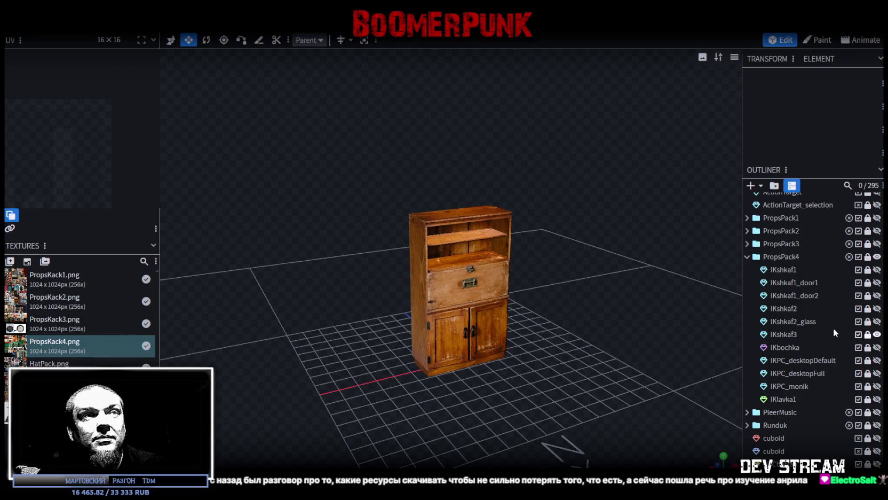
{"action": "scroll", "coordinate": [445, 295], "scroll_direction": "up", "scroll_amount": 3}
{"action": "left_click_drag", "start_coordinate": [445, 295], "coordinate": [521, 275]}
{"action": "scroll", "coordinate": [520, 276], "scroll_direction": "up", "scroll_amount": 5}
{"action": "left_click_drag", "start_coordinate": [588, 291], "coordinate": [471, 317]}
{"action": "scroll", "coordinate": [471, 317], "scroll_direction": "down", "scroll_amount": 3}
{"action": "scroll", "coordinate": [574, 330], "scroll_direction": "down", "scroll_amount": 2}
{"action": "scroll", "coordinate": [574, 331], "scroll_direction": "up", "scroll_amount": 6}
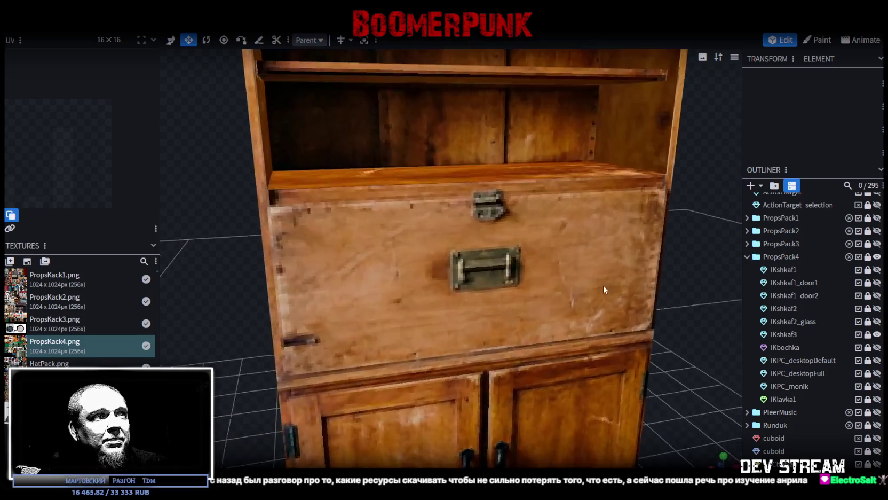
{"action": "left_click_drag", "start_coordinate": [573, 331], "coordinate": [599, 297]}
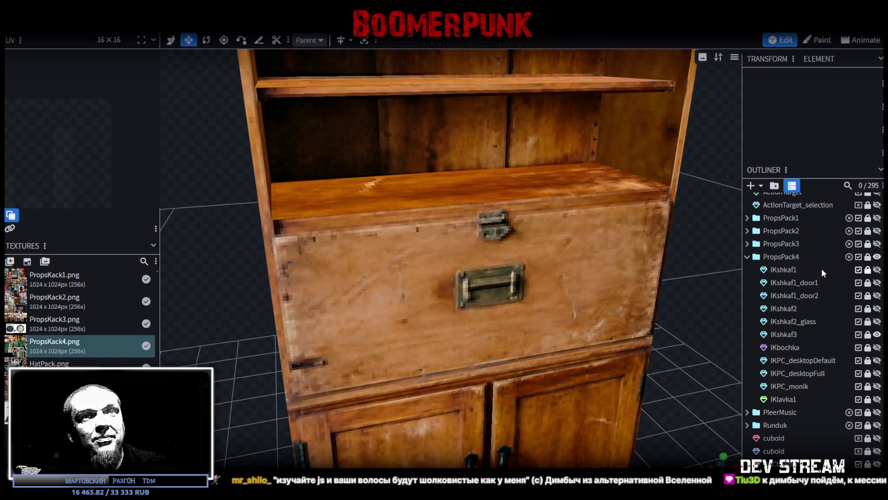
Select IKshkaf3 and enlarge the UV editor to show its layout on the 64×64 atlas
{"action": "left_click", "coordinate": [833, 334]}
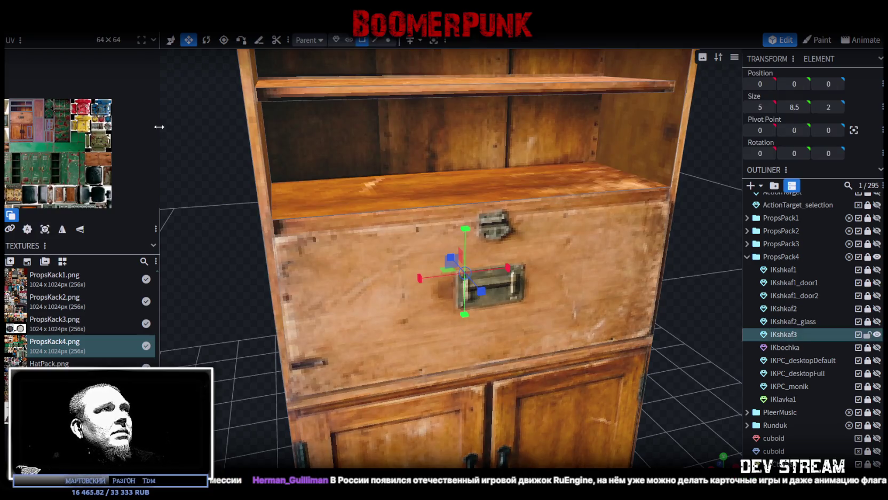
{"action": "left_click_drag", "start_coordinate": [160, 133], "coordinate": [287, 146]}
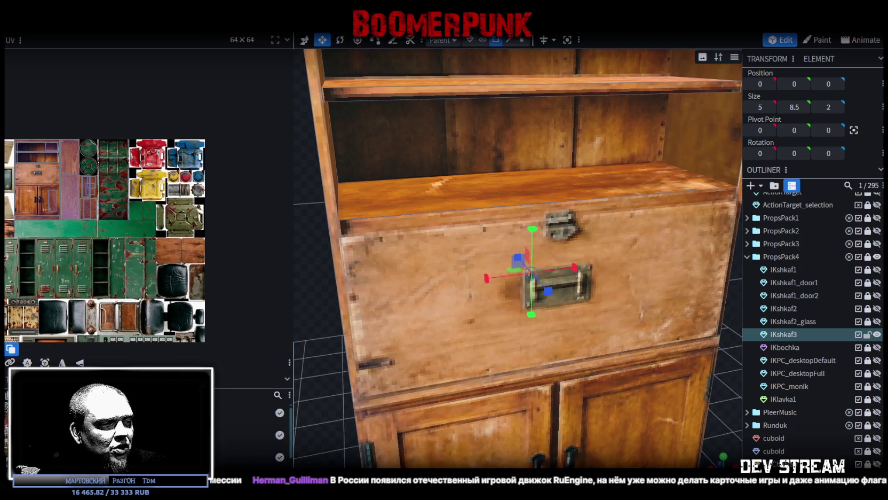
{"action": "key", "text": "alt+Tab"}
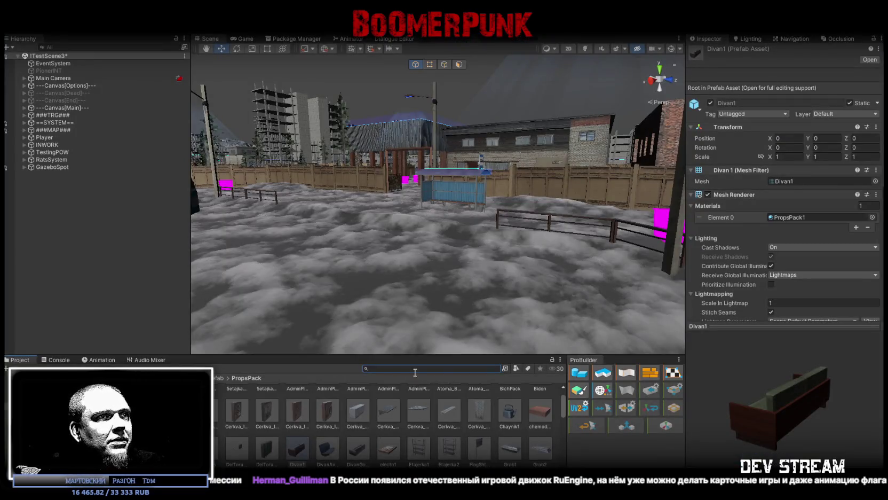
Try a 'kani' asset search in the Project window, then clear it to show PropsPack again
{"action": "type", "text": "r"}
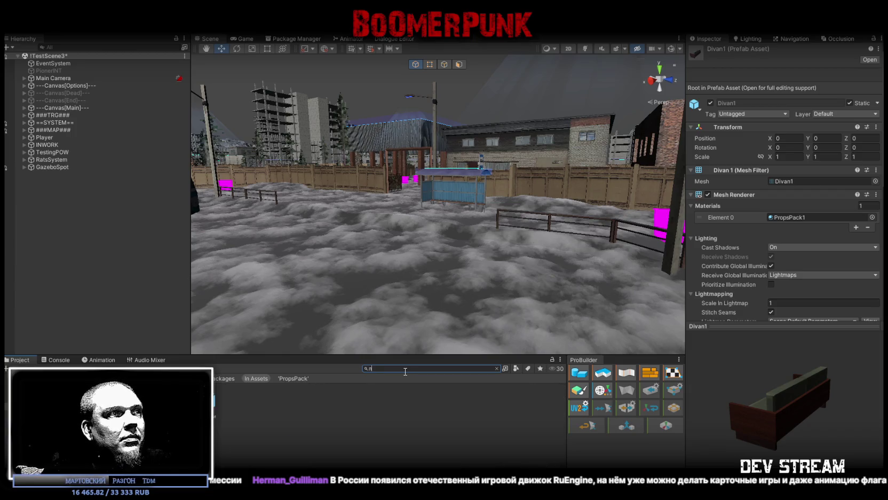
{"action": "key", "text": "BackSpace"}
{"action": "type", "text": "kani"}
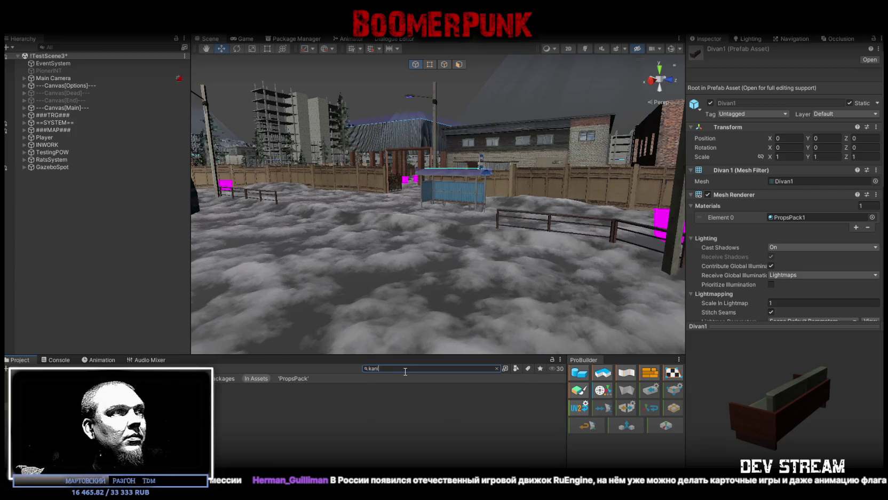
{"action": "key", "text": "BackSpace"}
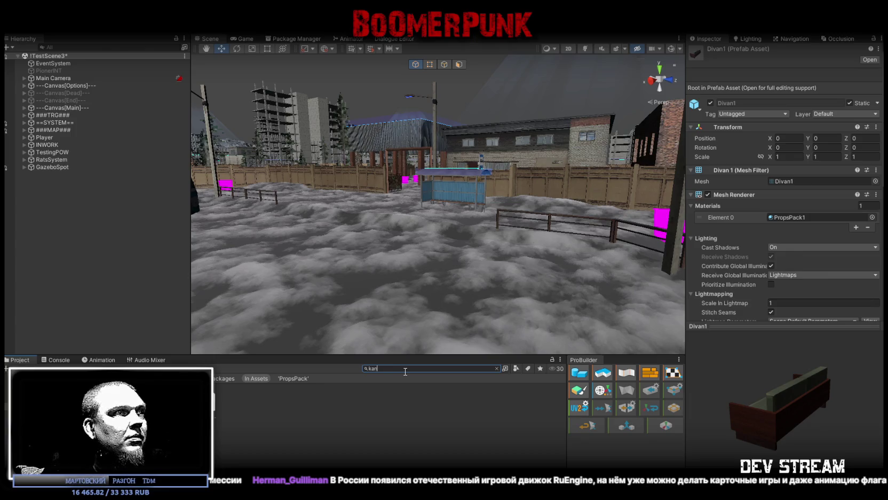
{"action": "key", "text": "BackSpace"}
{"action": "key", "text": "BackSpace"}
{"action": "key", "text": "BackSpace"}
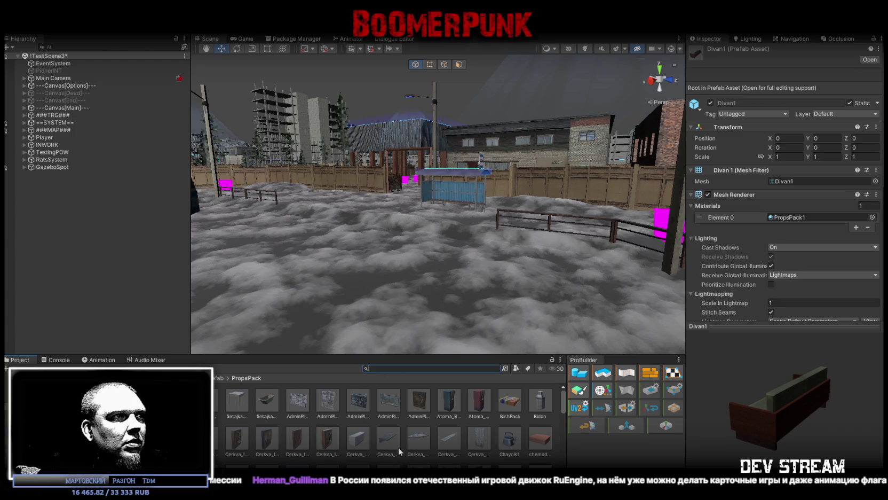
Open the UseItems prefab folder and its ItemsAutoTake subfolder
{"action": "scroll", "coordinate": [397, 448], "scroll_direction": "down", "scroll_amount": 2}
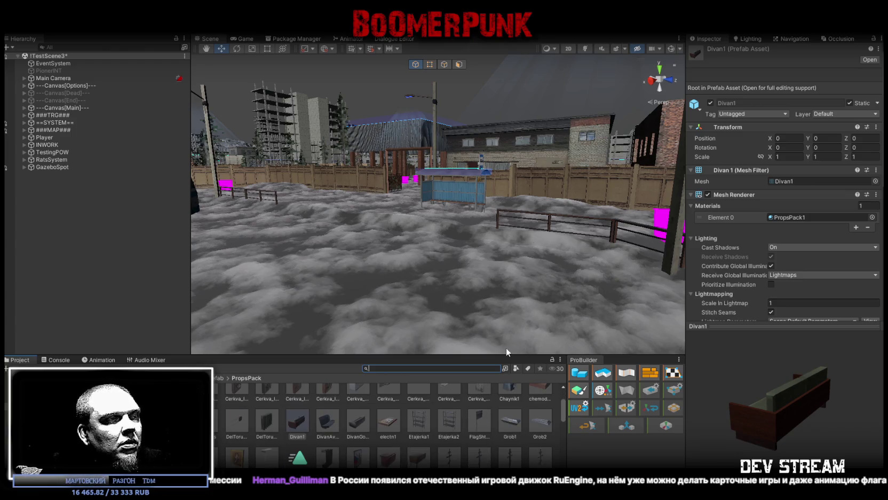
{"action": "scroll", "coordinate": [434, 441], "scroll_direction": "down", "scroll_amount": 2}
{"action": "scroll", "coordinate": [437, 441], "scroll_direction": "down", "scroll_amount": 2}
{"action": "scroll", "coordinate": [441, 442], "scroll_direction": "down", "scroll_amount": 2}
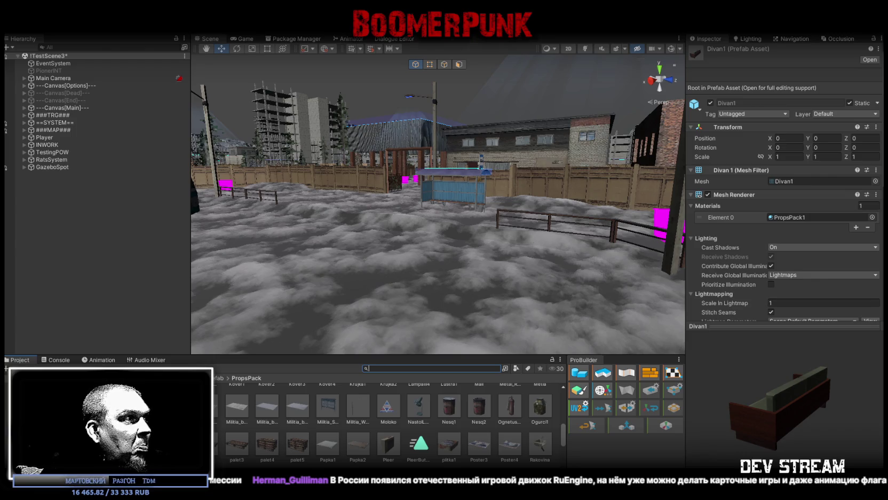
{"action": "left_click", "coordinate": [107, 406]}
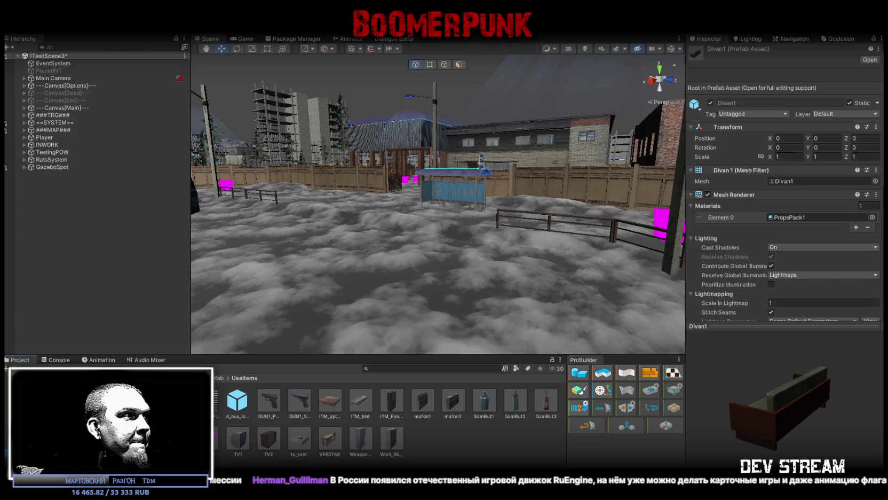
{"action": "double_click", "coordinate": [206, 401]}
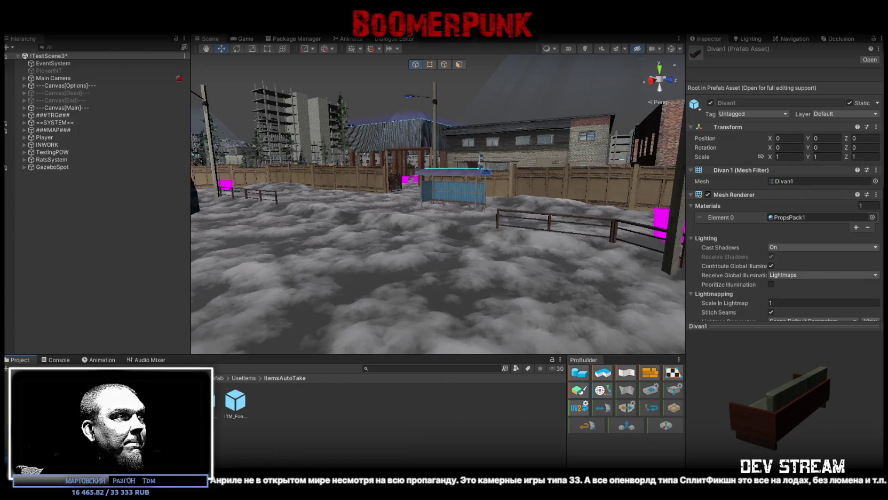
Return to UseItems and step through Teplotrassa_Gaz and TDMParticles to the TalkWorld folder
{"action": "left_click", "coordinate": [106, 405]}
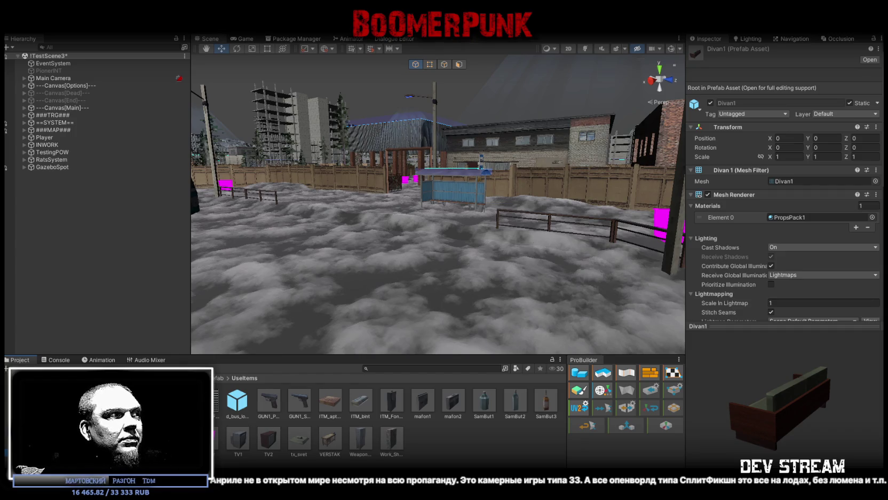
{"action": "key", "text": "Up"}
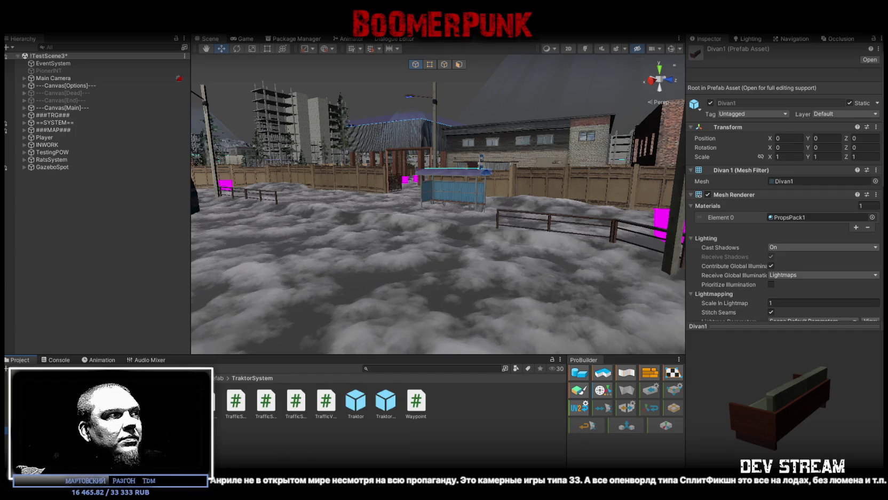
{"action": "key", "text": "Up"}
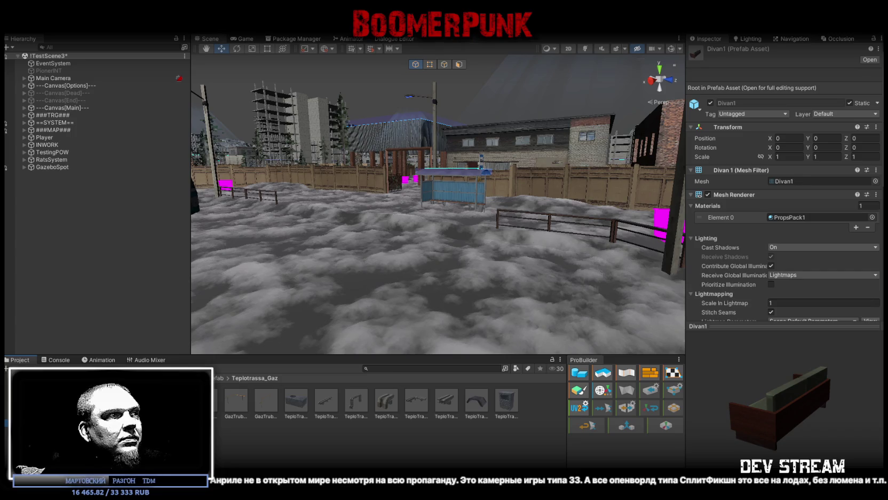
{"action": "key", "text": "Up"}
{"action": "key", "text": "Up"}
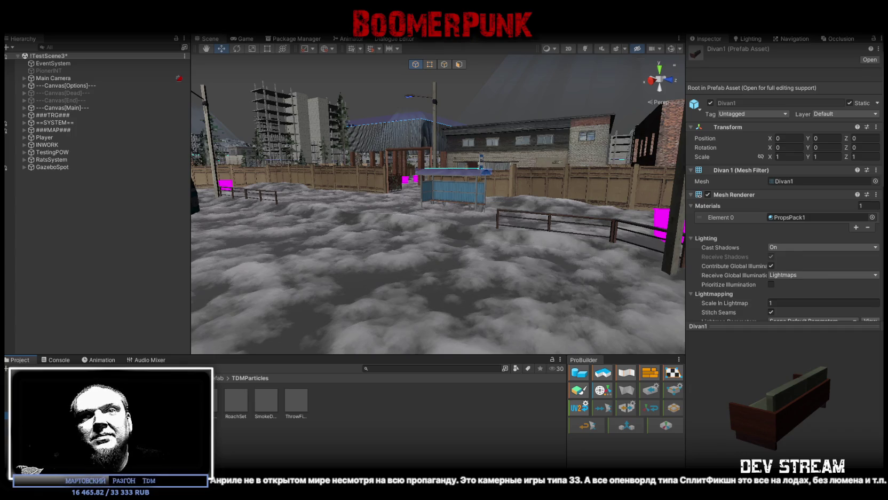
{"action": "key", "text": "Up"}
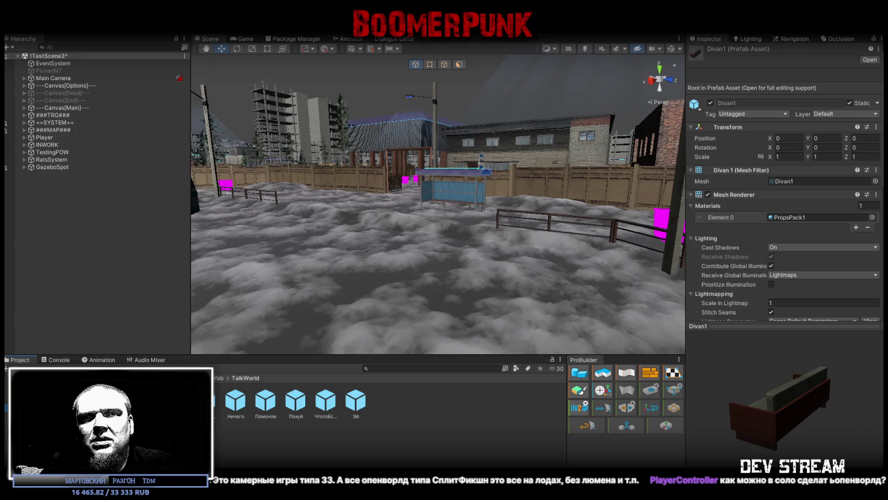
Switch the scene view to Shaded Wireframe over an elevated map overview
{"action": "mouse_move", "coordinate": [627, 282]}
{"action": "left_mouse_down", "text": "alt"}
{"action": "mouse_move", "coordinate": [261, 229]}
{"action": "mouse_move", "coordinate": [395, 272]}
{"action": "mouse_move", "coordinate": [372, 309]}
{"action": "mouse_move", "coordinate": [381, 312]}
{"action": "left_mouse_up", "text": "alt"}
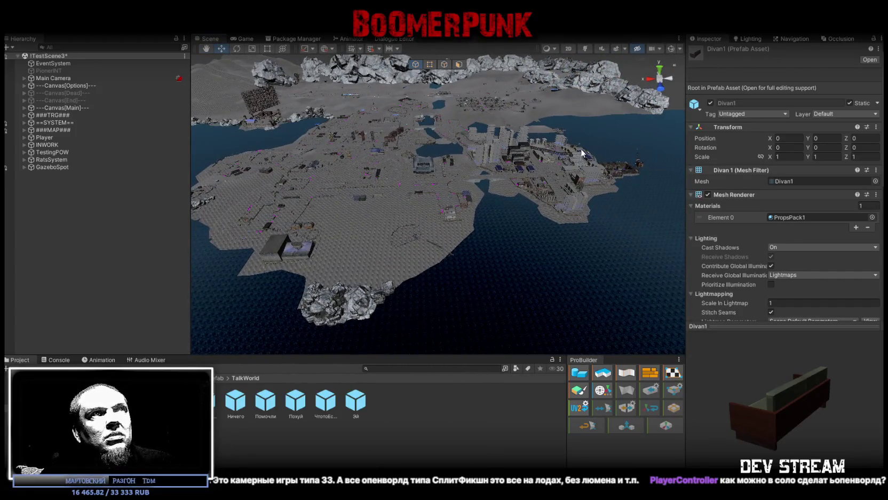
{"action": "left_click", "coordinate": [559, 51]}
{"action": "left_click", "coordinate": [557, 80]}
{"action": "mouse_move", "coordinate": [457, 112]}
{"action": "left_mouse_down", "text": "alt"}
{"action": "mouse_move", "coordinate": [403, 176]}
{"action": "mouse_move", "coordinate": [420, 172]}
{"action": "left_mouse_up", "text": "alt"}
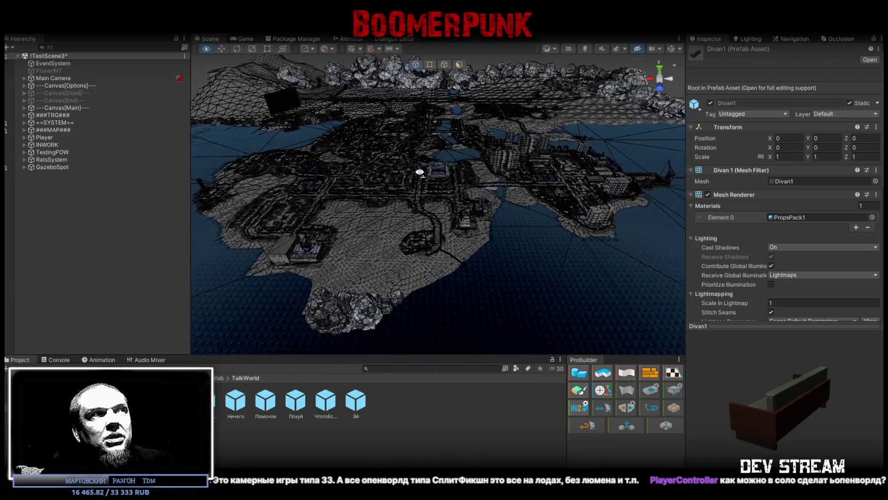
Fly over the wireframe island down to street level by the fence and teal sedan
{"action": "scroll", "coordinate": [420, 172], "scroll_direction": "up", "scroll_amount": 2}
{"action": "scroll", "coordinate": [420, 171], "scroll_direction": "up", "scroll_amount": 2}
{"action": "scroll", "coordinate": [420, 172], "scroll_direction": "up", "scroll_amount": 2}
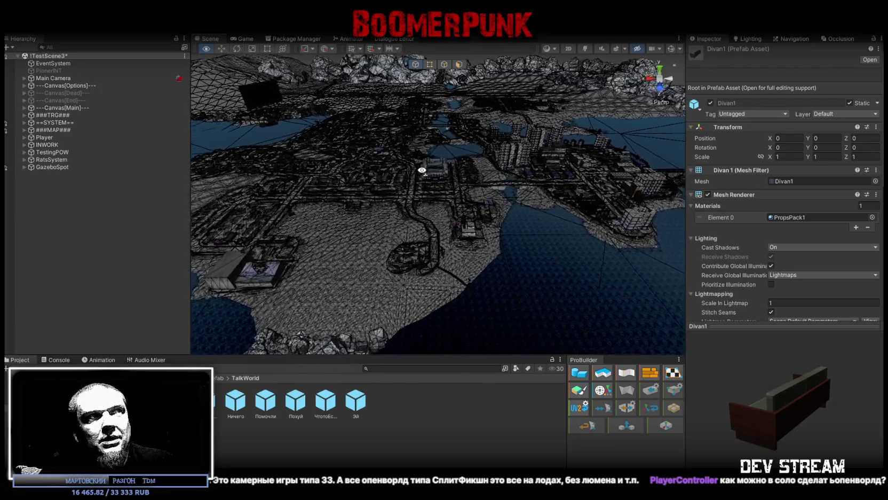
{"action": "scroll", "coordinate": [421, 171], "scroll_direction": "up", "scroll_amount": 2}
{"action": "scroll", "coordinate": [421, 171], "scroll_direction": "up", "scroll_amount": 2}
{"action": "scroll", "coordinate": [421, 171], "scroll_direction": "up", "scroll_amount": 2}
{"action": "mouse_move", "coordinate": [421, 171]}
{"action": "left_mouse_down", "text": "alt"}
{"action": "mouse_move", "coordinate": [379, 155]}
{"action": "mouse_move", "coordinate": [511, 138]}
{"action": "mouse_move", "coordinate": [614, 144]}
{"action": "left_mouse_up", "text": "alt"}
{"action": "mouse_move", "coordinate": [823, 156]}
{"action": "left_mouse_down", "text": "alt"}
{"action": "mouse_move", "coordinate": [756, 174]}
{"action": "mouse_move", "coordinate": [458, 158]}
{"action": "mouse_move", "coordinate": [555, 154]}
{"action": "mouse_move", "coordinate": [513, 165]}
{"action": "left_mouse_up", "text": "alt"}
{"action": "mouse_move", "coordinate": [513, 164]}
{"action": "right_mouse_down"}
{"action": "mouse_move", "coordinate": [420, 88]}
{"action": "mouse_move", "coordinate": [111, 119]}
{"action": "right_mouse_up"}
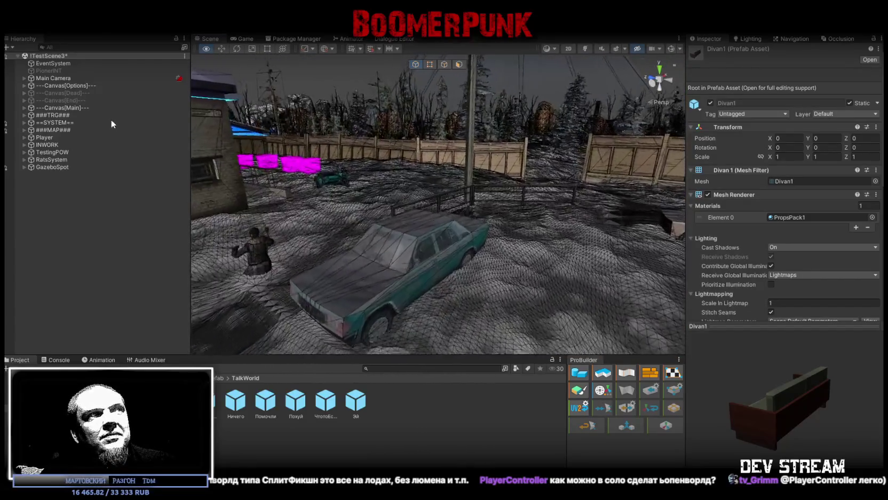
Reposition the camera to overlook the street with the bus, then return to Blockbench
{"action": "right_click_drag", "start_coordinate": [153, 148], "coordinate": [153, 148]}
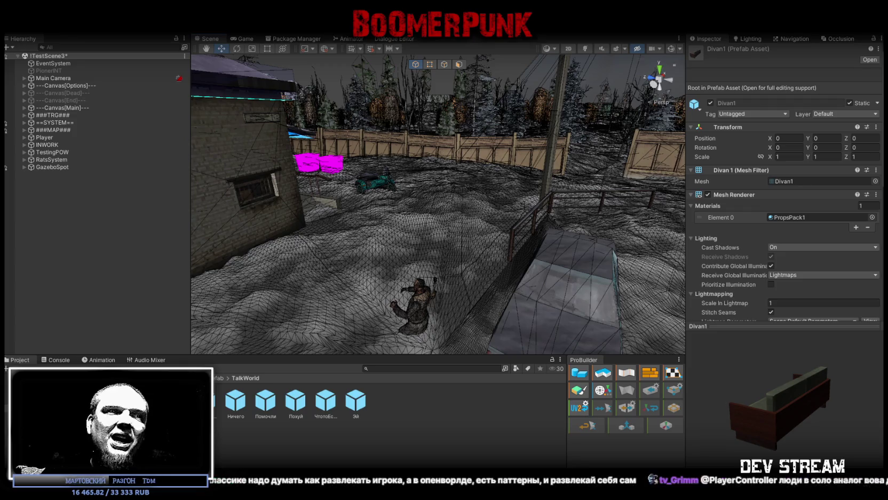
{"action": "mouse_move", "coordinate": [325, 248]}
{"action": "right_mouse_down"}
{"action": "mouse_move", "coordinate": [571, 223]}
{"action": "mouse_move", "coordinate": [564, 216]}
{"action": "right_mouse_up"}
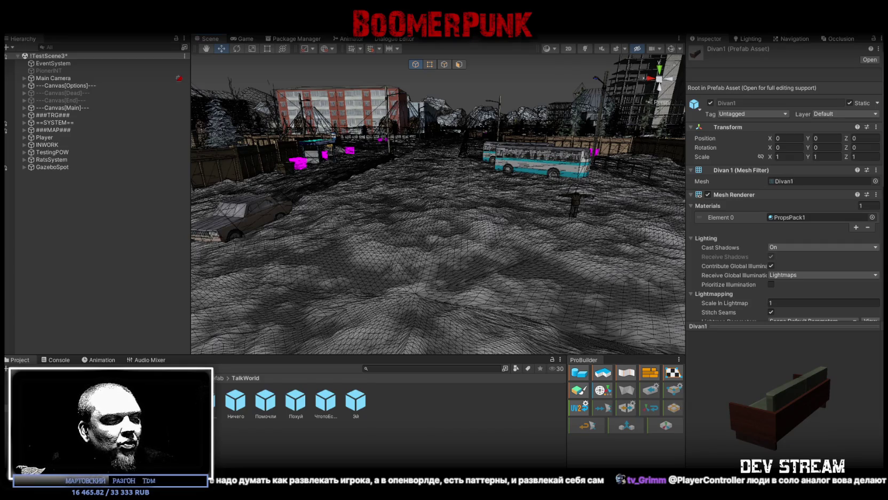
{"action": "key", "text": "alt+Tab"}
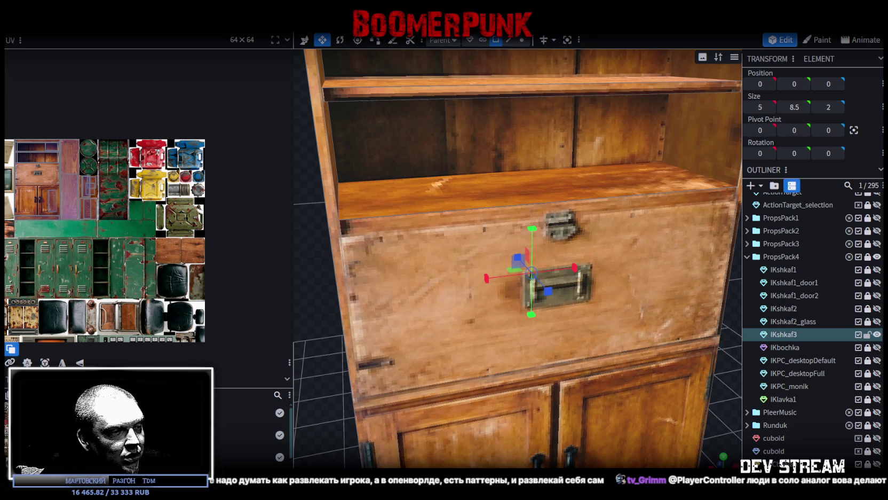
In Blockbench, expand PropsPack3 and view Dr_Pivas's texture
{"action": "key", "text": "alt+Tab"}
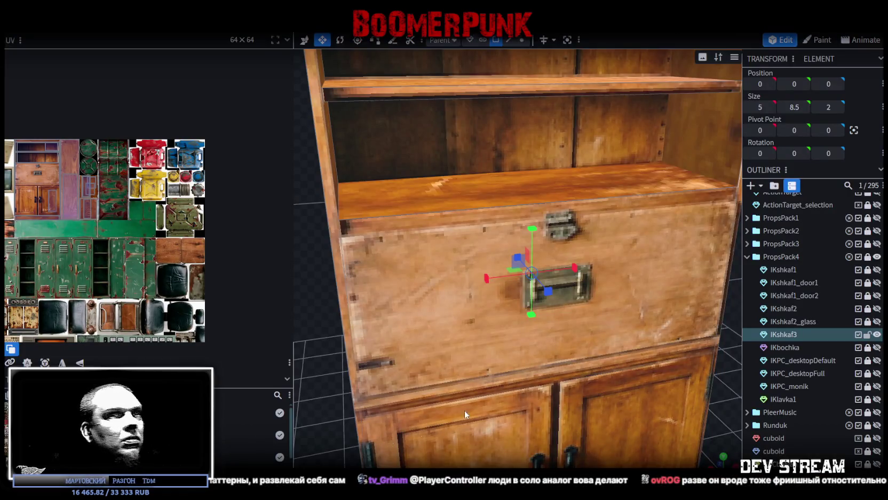
{"action": "left_click", "coordinate": [747, 244]}
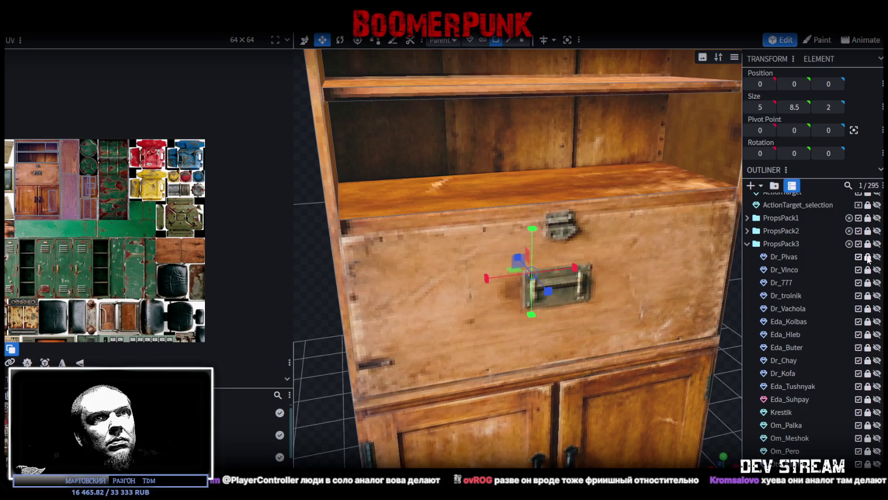
{"action": "left_click", "coordinate": [785, 256]}
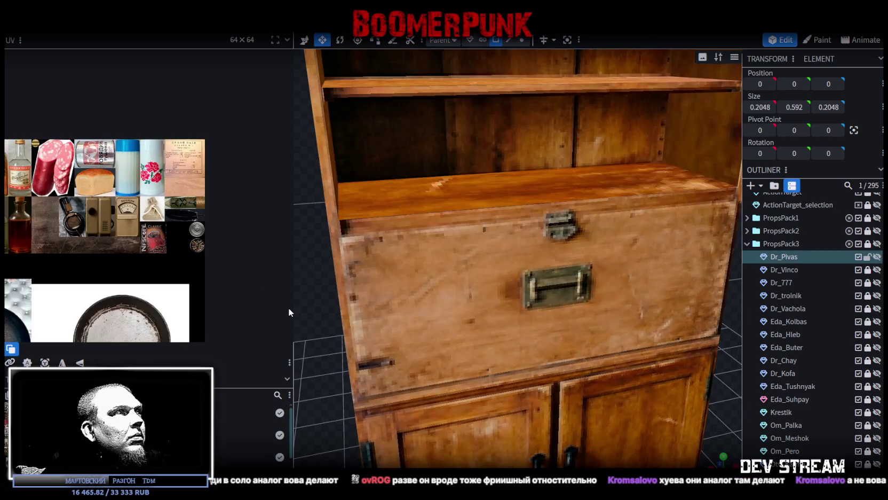
{"action": "scroll", "coordinate": [190, 288], "scroll_direction": "down", "scroll_amount": 2}
{"action": "scroll", "coordinate": [190, 287], "scroll_direction": "up", "scroll_amount": 1}
{"action": "scroll", "coordinate": [189, 287], "scroll_direction": "up", "scroll_amount": 1}
{"action": "scroll", "coordinate": [190, 288], "scroll_direction": "down", "scroll_amount": 1}
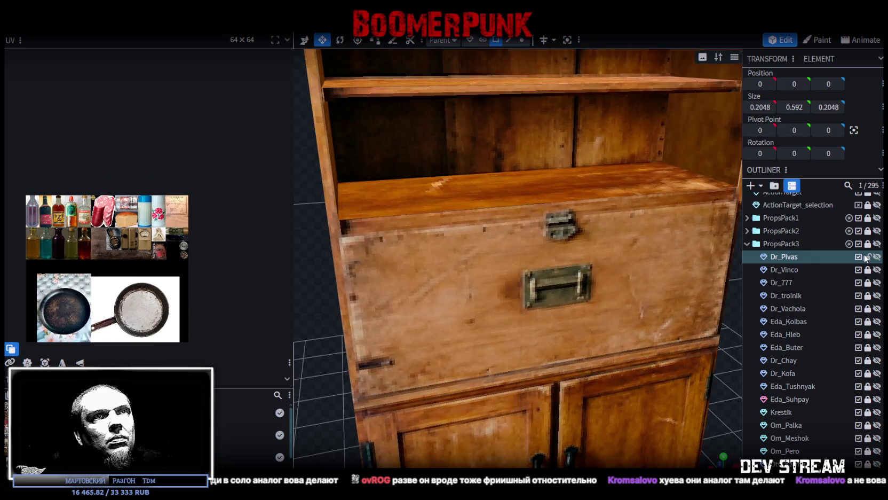
Inspect GitaraElectric's texture atlas in PropsPack2, then deselect it
{"action": "left_click", "coordinate": [866, 258]}
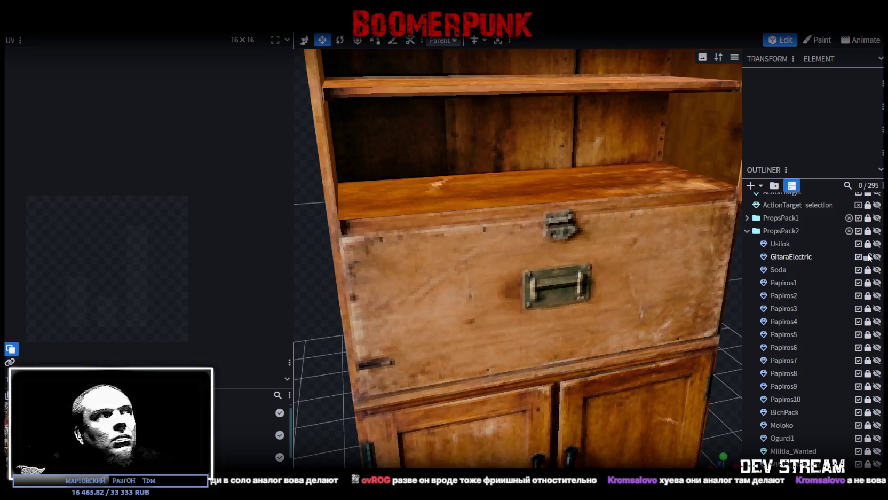
{"action": "left_click", "coordinate": [796, 256]}
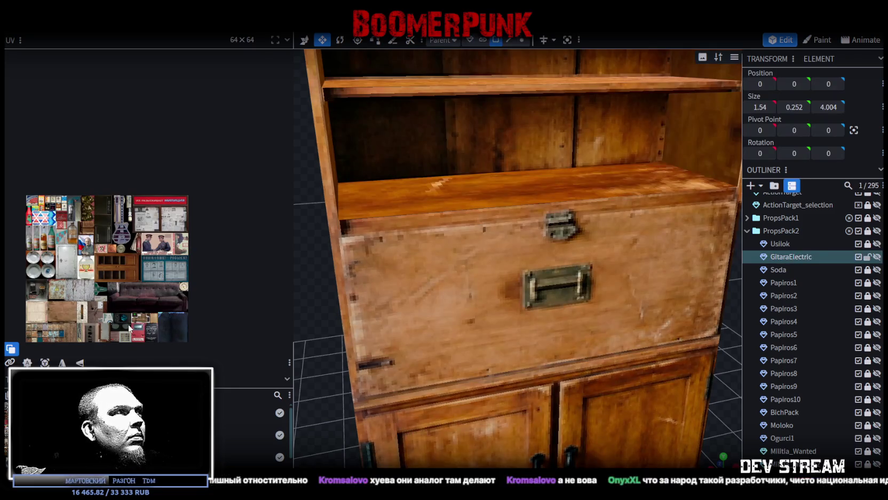
{"action": "scroll", "coordinate": [101, 337], "scroll_direction": "up", "scroll_amount": 2}
{"action": "scroll", "coordinate": [101, 337], "scroll_direction": "down", "scroll_amount": 2}
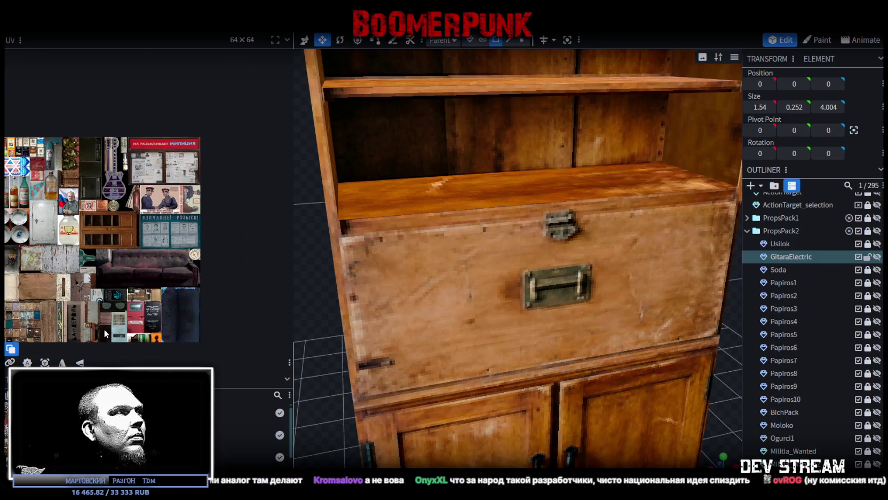
{"action": "scroll", "coordinate": [150, 306], "scroll_direction": "down", "scroll_amount": 2}
{"action": "mouse_move", "coordinate": [150, 307]}
{"action": "middle_mouse_down"}
{"action": "mouse_move", "coordinate": [171, 320]}
{"action": "mouse_move", "coordinate": [152, 303]}
{"action": "middle_mouse_up"}
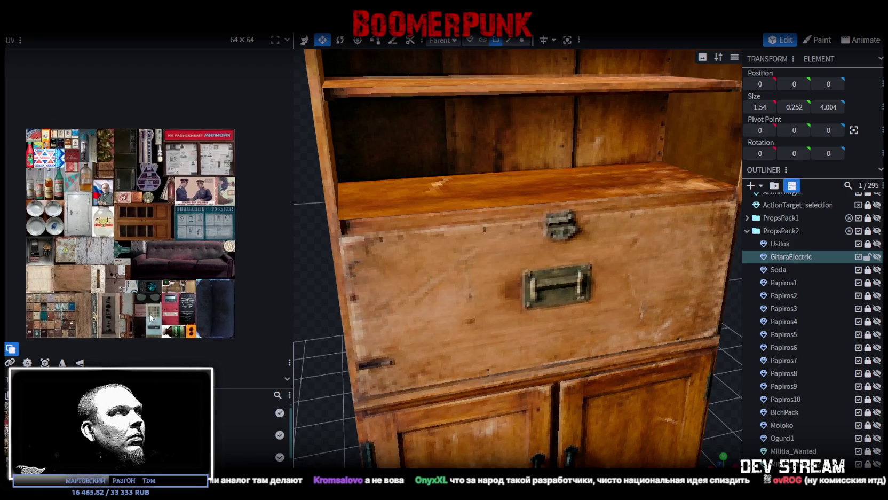
{"action": "left_click", "coordinate": [868, 257]}
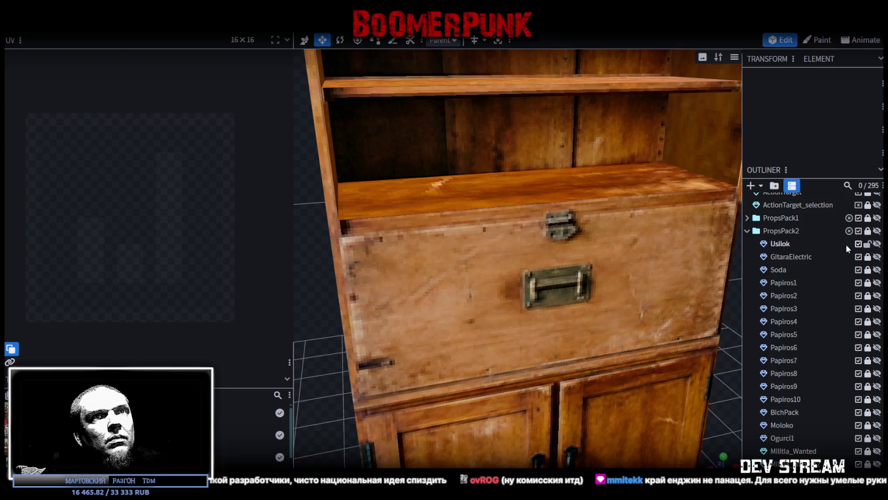
Collapse PropsPack2 and view DelTorus3's texture atlas in PropsPack1
{"action": "left_click", "coordinate": [748, 231]}
{"action": "left_click", "coordinate": [747, 218]}
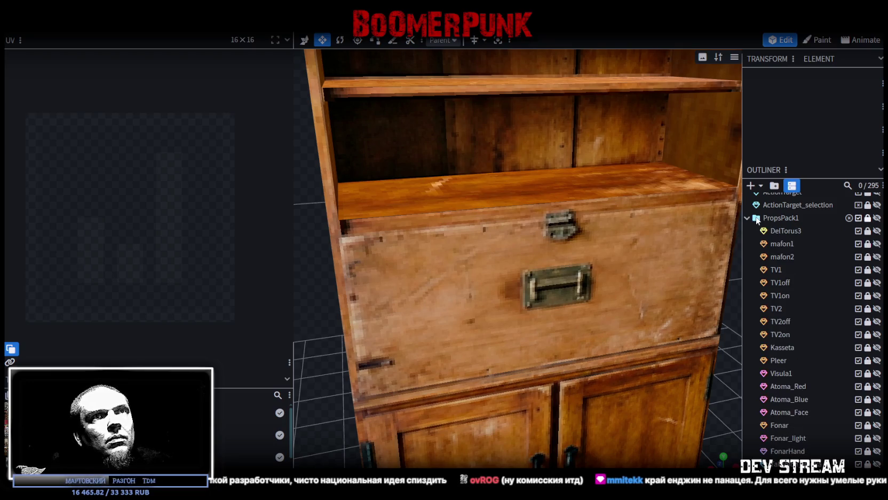
{"action": "left_click", "coordinate": [786, 232]}
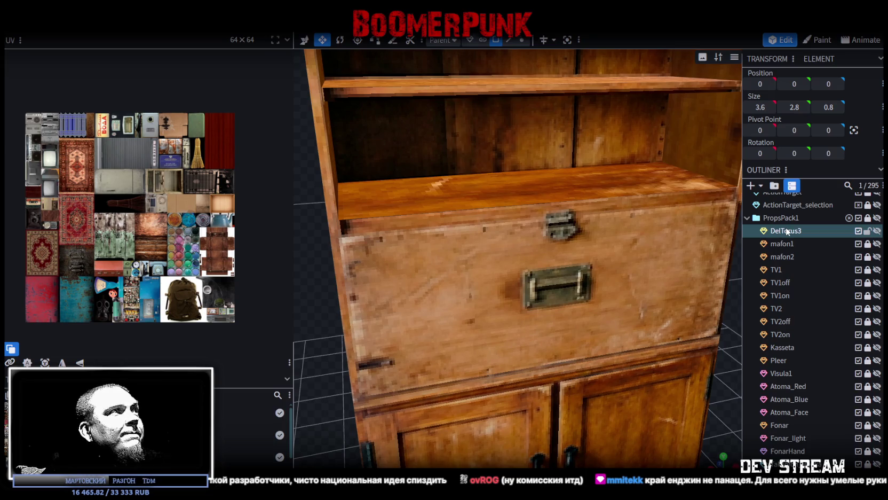
Collapse the PropsPack1, PropsPack3 and PropsPack4 groups and return to Unity
{"action": "left_click", "coordinate": [748, 217]}
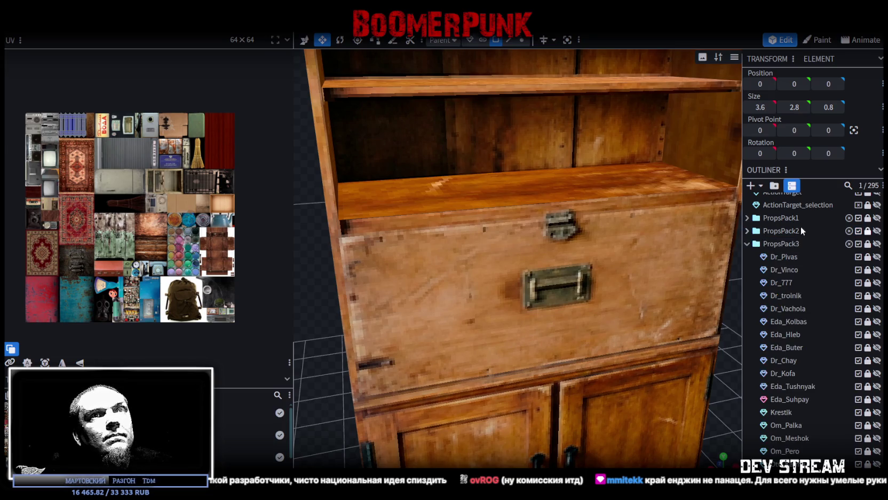
{"action": "left_click", "coordinate": [747, 243]}
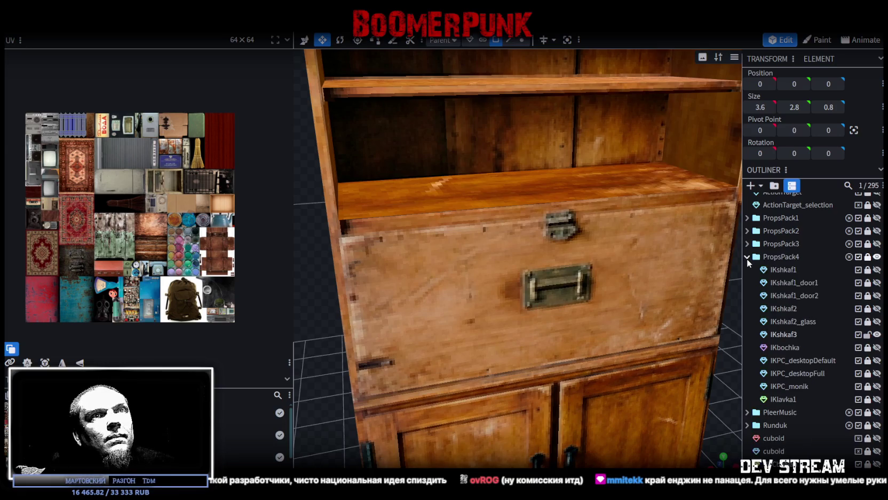
{"action": "left_click", "coordinate": [747, 256]}
{"action": "key", "text": "alt+Tab"}
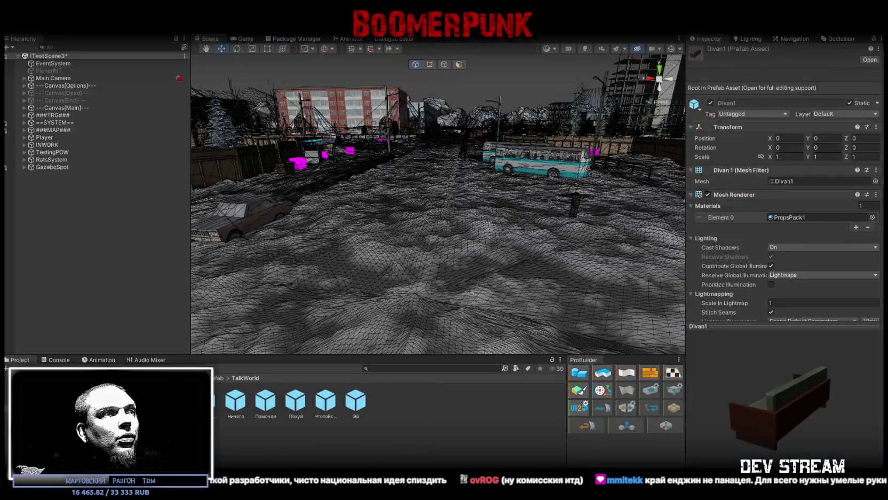
Search the project assets for 'benz', then clear the search
{"action": "left_click", "coordinate": [437, 369]}
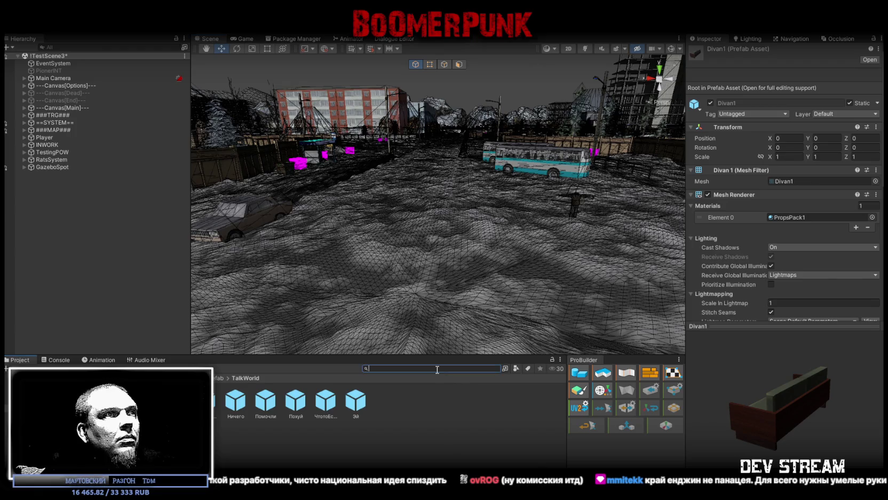
{"action": "type", "text": "benz"}
{"action": "key", "text": "BackSpace"}
{"action": "key", "text": "BackSpace"}
{"action": "key", "text": "BackSpace"}
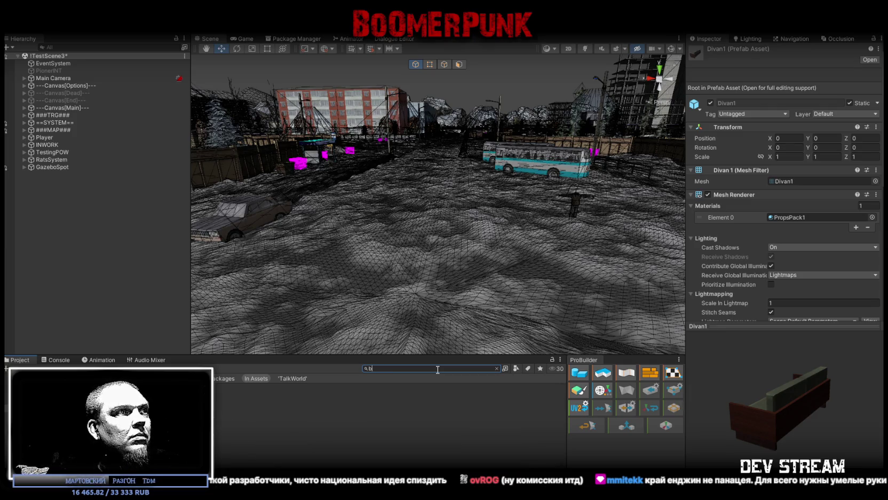
{"action": "key", "text": "BackSpace"}
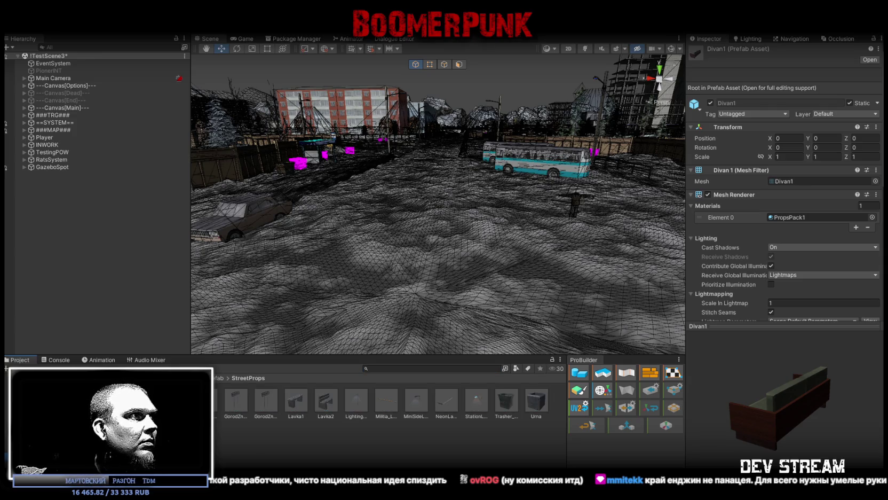
Fly the Scene camera through the shed into the room with the ammo crates
{"action": "mouse_move", "coordinate": [225, 283]}
{"action": "right_mouse_down"}
{"action": "mouse_move", "coordinate": [367, 244]}
{"action": "mouse_move", "coordinate": [363, 222]}
{"action": "mouse_move", "coordinate": [255, 265]}
{"action": "mouse_move", "coordinate": [289, 299]}
{"action": "right_mouse_up"}
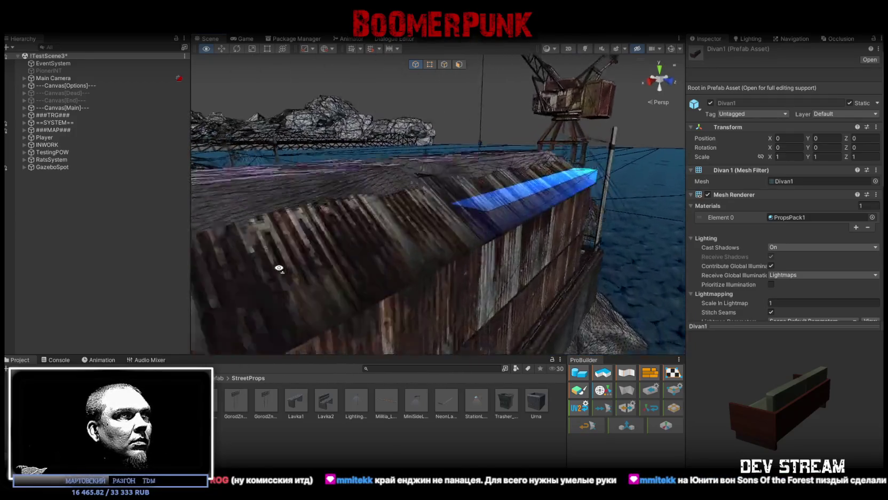
{"action": "right_click_drag", "start_coordinate": [289, 299], "coordinate": [147, 293]}
{"action": "right_click_drag", "start_coordinate": [342, 257], "coordinate": [453, 267]}
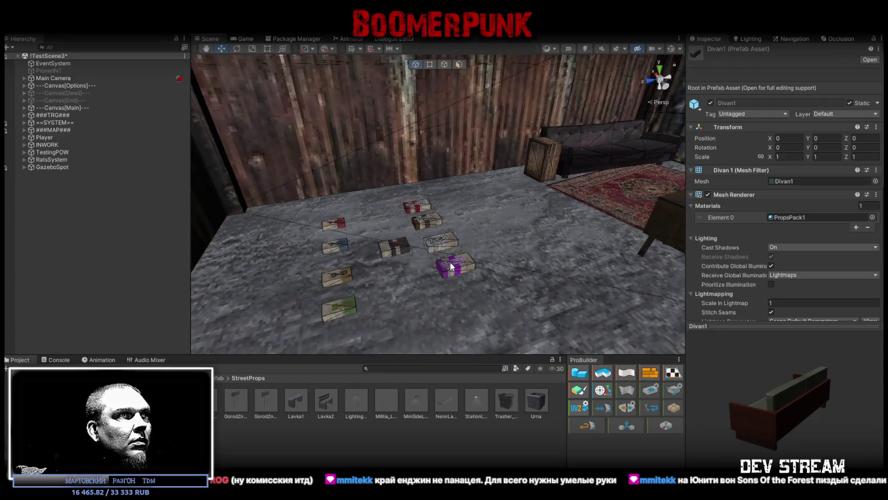
Select the purple ammo crate Blt9-39 and ping its mesh in the Project
{"action": "left_click", "coordinate": [457, 266]}
{"action": "left_click", "coordinate": [794, 137]}
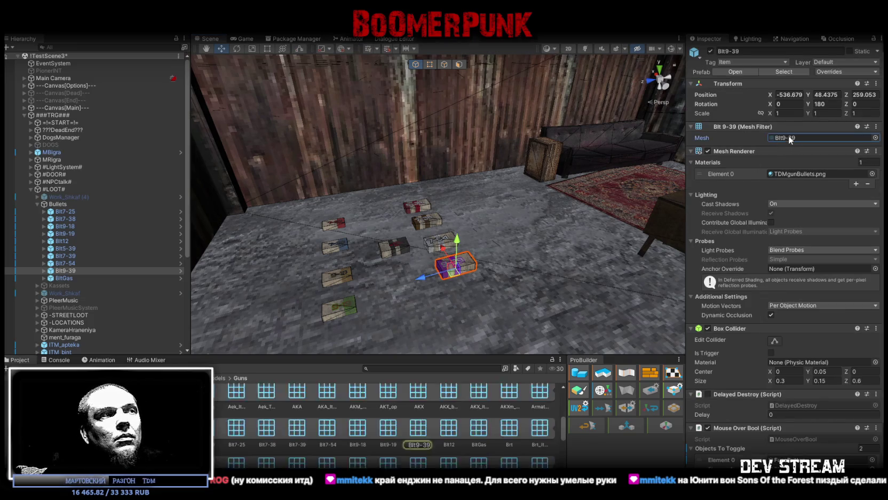
{"action": "scroll", "coordinate": [347, 428], "scroll_direction": "up", "scroll_amount": 1}
{"action": "scroll", "coordinate": [331, 427], "scroll_direction": "up", "scroll_amount": 1}
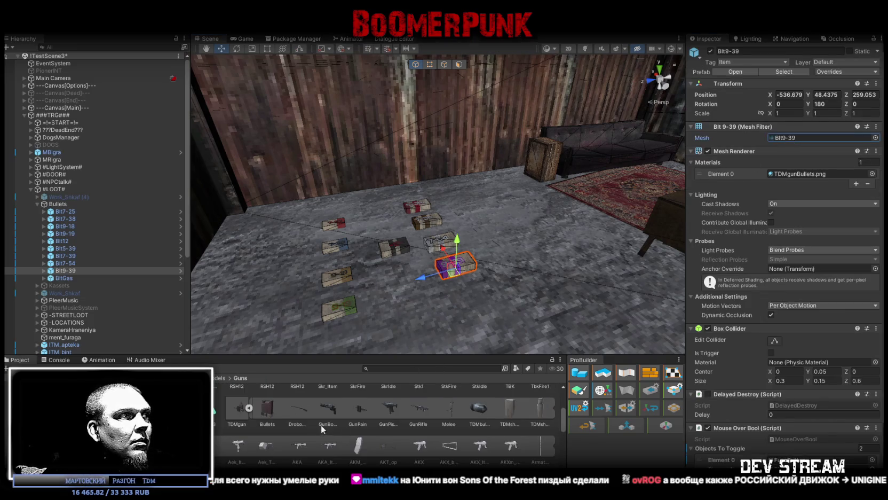
{"action": "scroll", "coordinate": [298, 432], "scroll_direction": "down", "scroll_amount": 1}
{"action": "scroll", "coordinate": [272, 425], "scroll_direction": "up", "scroll_amount": 1}
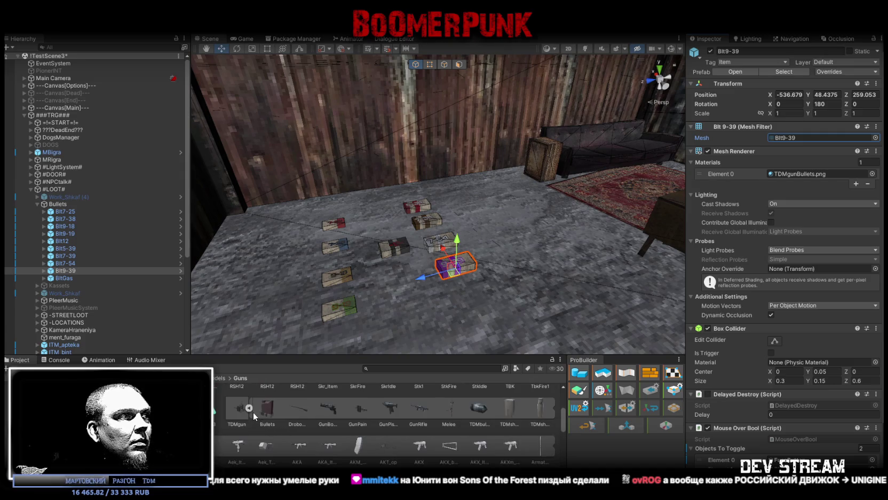
Expand and select TDMgun to view its import settings, then switch to Blockbench
{"action": "left_click", "coordinate": [249, 409]}
{"action": "left_click", "coordinate": [234, 422]}
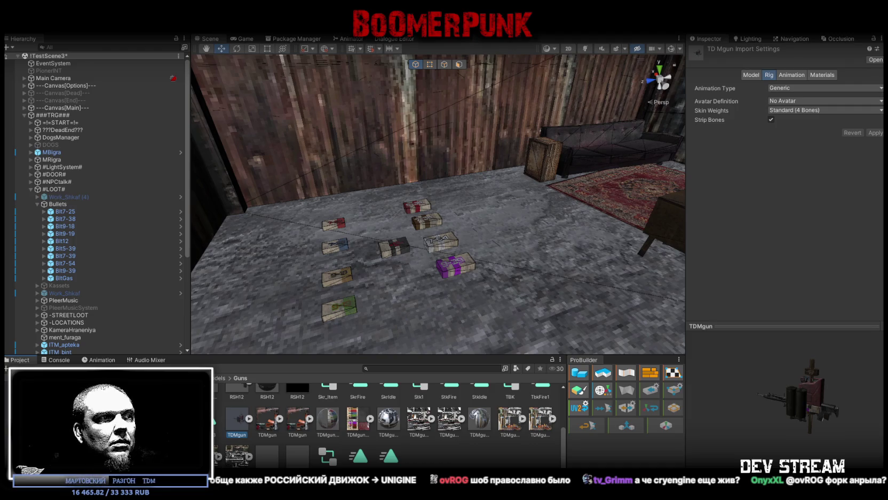
{"action": "key", "text": "alt+Tab"}
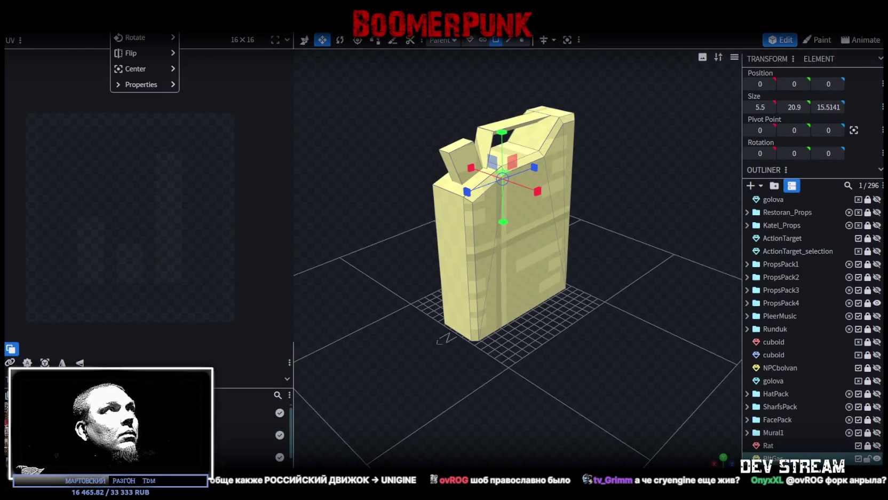
Scale the jerry can down by a factor of 0.2
{"action": "mouse_move", "coordinate": [381, 93]}
{"action": "left_mouse_down"}
{"action": "mouse_move", "coordinate": [360, 94]}
{"action": "mouse_move", "coordinate": [345, 112]}
{"action": "left_mouse_up"}
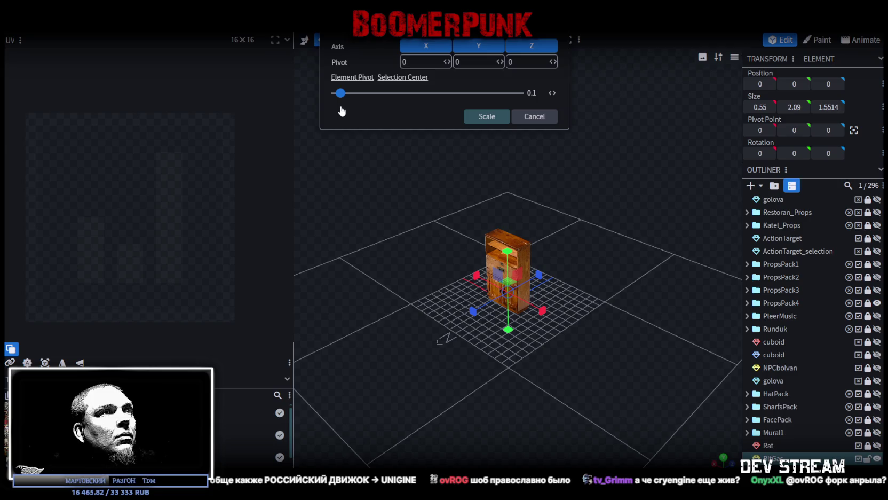
{"action": "left_click_drag", "start_coordinate": [346, 112], "coordinate": [347, 111]}
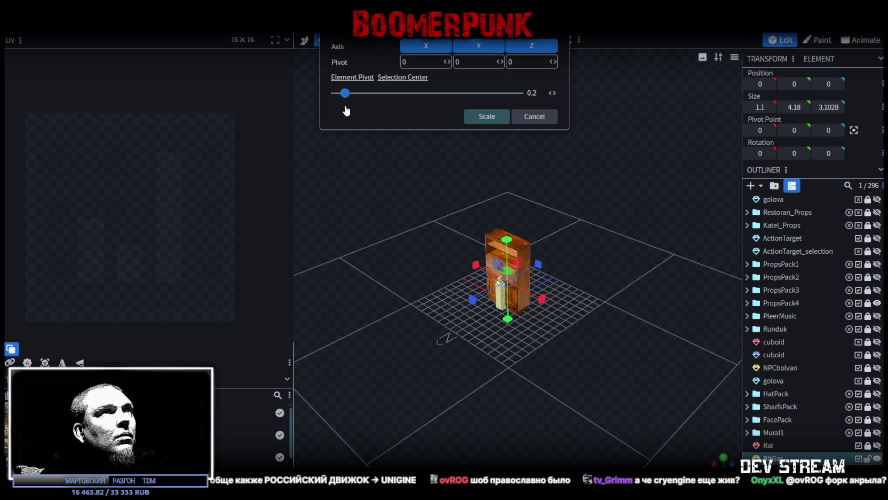
{"action": "left_click", "coordinate": [487, 116]}
Hide the IKshkaf3 cabinet inside the PropsPack4 folder
{"action": "mouse_move", "coordinate": [619, 212]}
{"action": "left_mouse_down"}
{"action": "mouse_move", "coordinate": [499, 205]}
{"action": "mouse_move", "coordinate": [686, 188]}
{"action": "mouse_move", "coordinate": [676, 189]}
{"action": "mouse_move", "coordinate": [666, 231]}
{"action": "left_mouse_up"}
{"action": "scroll", "coordinate": [480, 203], "scroll_direction": "up", "scroll_amount": 5}
{"action": "mouse_move", "coordinate": [773, 458]}
{"action": "left_mouse_down"}
{"action": "mouse_move", "coordinate": [803, 364]}
{"action": "mouse_move", "coordinate": [804, 304]}
{"action": "left_mouse_up"}
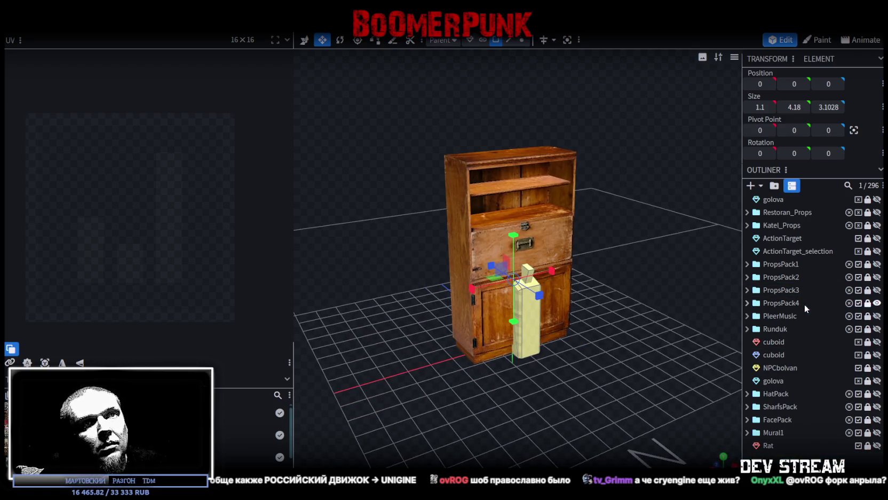
{"action": "left_click", "coordinate": [748, 303]}
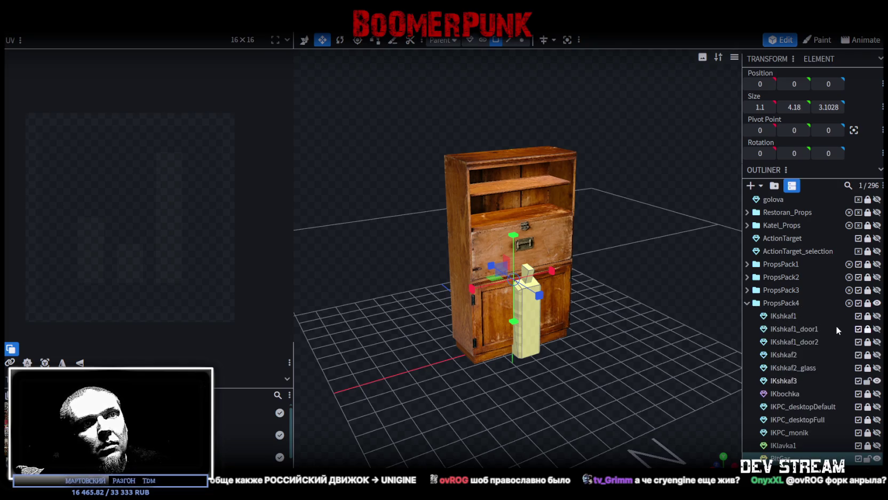
{"action": "left_click", "coordinate": [876, 381]}
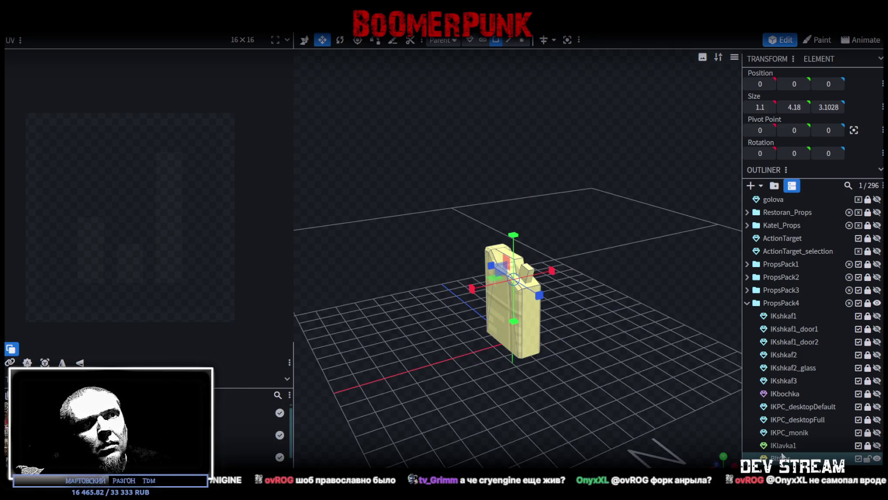
Scale the jerry can again by 0.5, to 0.55 × 2.09 × 1.5514
{"action": "mouse_move", "coordinate": [654, 305]}
{"action": "left_mouse_down"}
{"action": "mouse_move", "coordinate": [641, 320]}
{"action": "mouse_move", "coordinate": [591, 245]}
{"action": "left_mouse_up"}
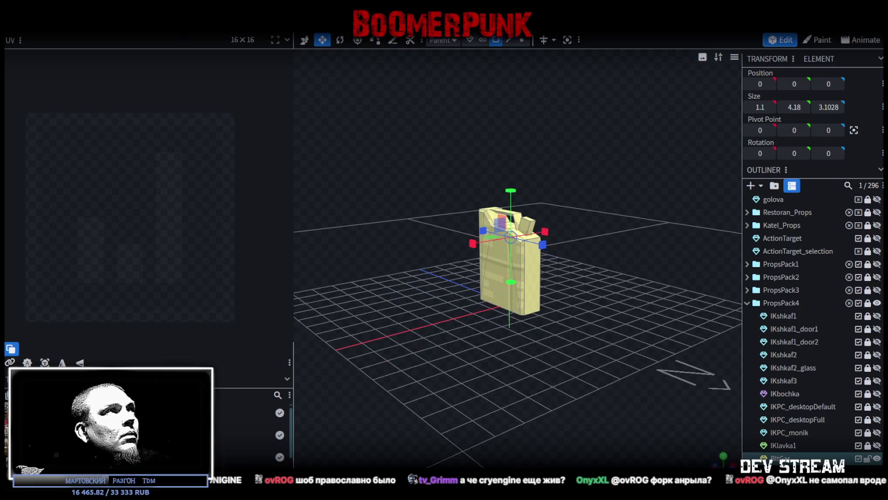
{"action": "left_click", "coordinate": [125, 26]}
{"action": "left_click", "coordinate": [134, 26]}
{"action": "left_click_drag", "start_coordinate": [379, 91], "coordinate": [359, 100]}
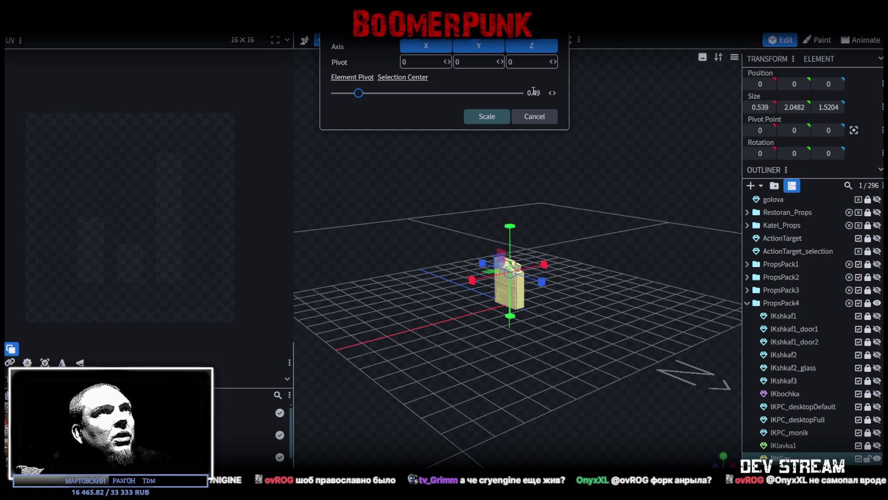
{"action": "key", "text": "Delete"}
{"action": "key", "text": "Delete"}
{"action": "type", "text": "5"}
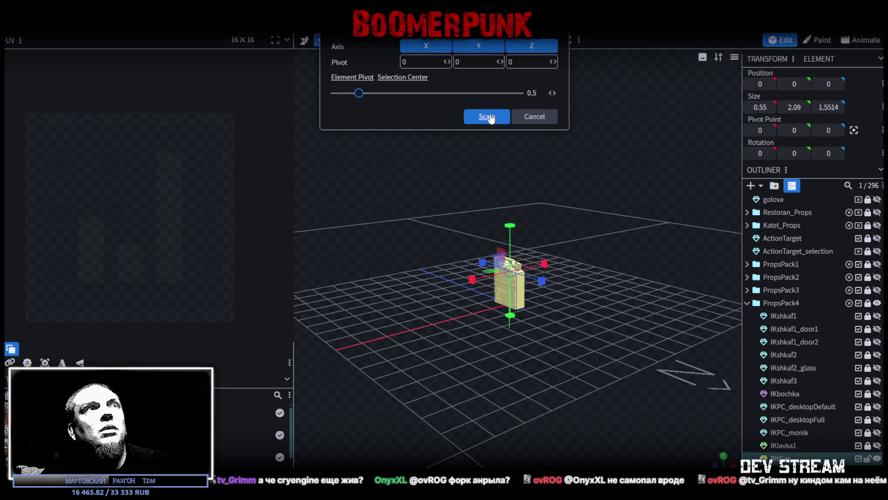
{"action": "left_click", "coordinate": [486, 116]}
{"action": "left_click_drag", "start_coordinate": [546, 118], "coordinate": [586, 162]}
{"action": "scroll", "coordinate": [533, 173], "scroll_direction": "up", "scroll_amount": 3}
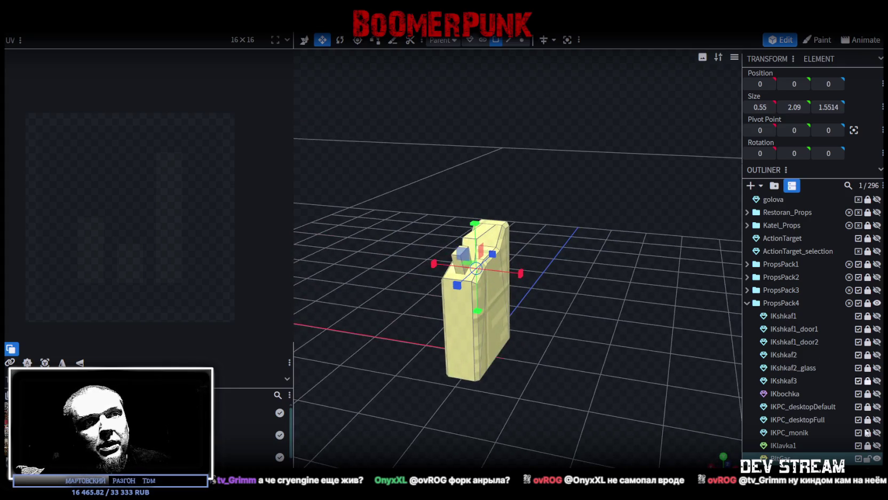
{"action": "right_click", "coordinate": [782, 457]}
{"action": "mouse_move", "coordinate": [703, 403]}
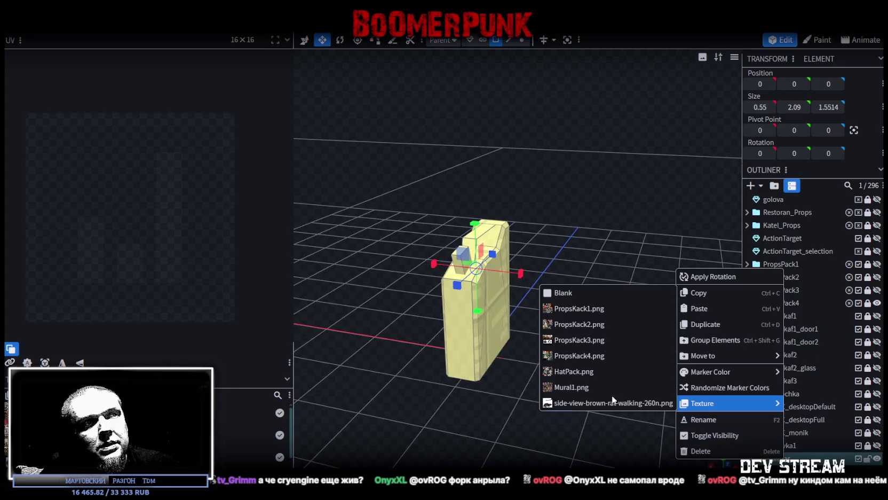
Apply PropsKack4.png and fit all jerry can UVs onto the green jerry-can artwork
{"action": "left_click", "coordinate": [582, 356]}
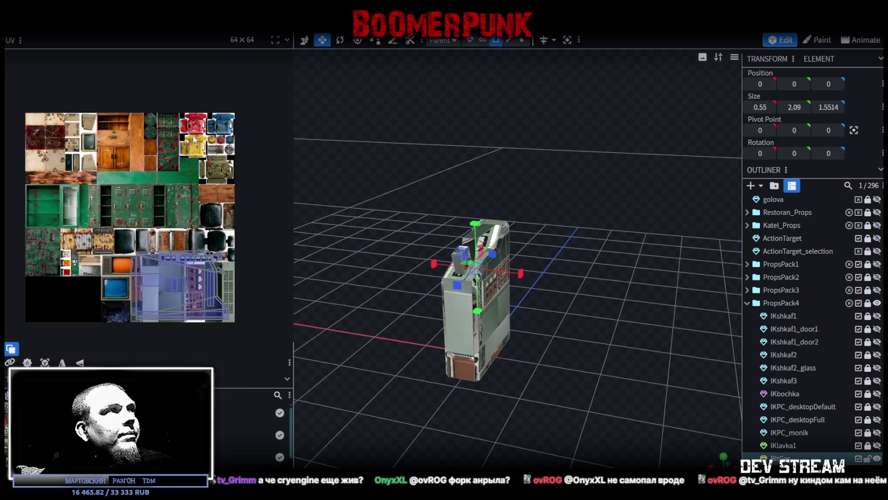
{"action": "key", "text": "ctrl+a"}
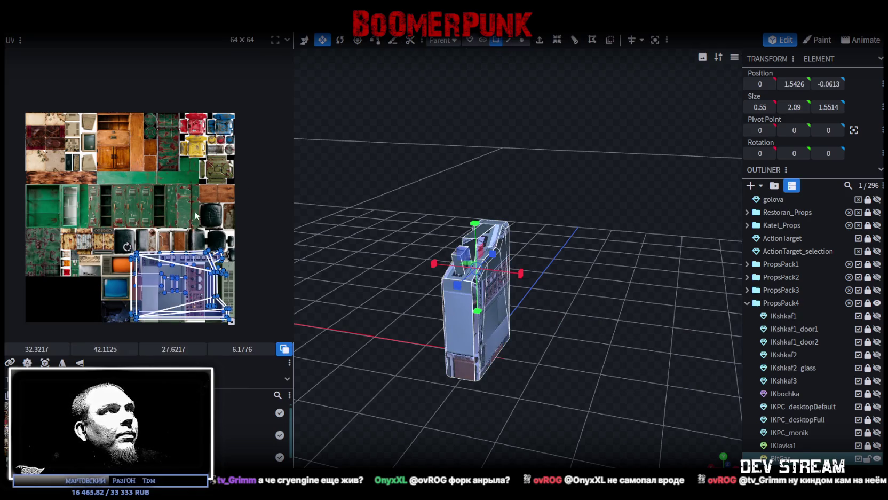
{"action": "left_click_drag", "start_coordinate": [176, 284], "coordinate": [201, 203]}
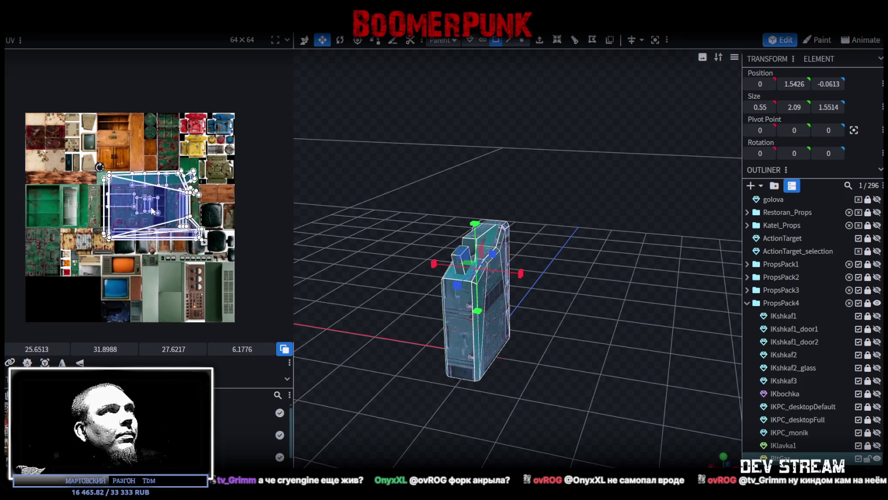
{"action": "mouse_move", "coordinate": [237, 234]}
{"action": "left_mouse_down"}
{"action": "mouse_move", "coordinate": [168, 201]}
{"action": "mouse_move", "coordinate": [202, 191]}
{"action": "left_mouse_up"}
{"action": "scroll", "coordinate": [197, 145], "scroll_direction": "up", "scroll_amount": 3}
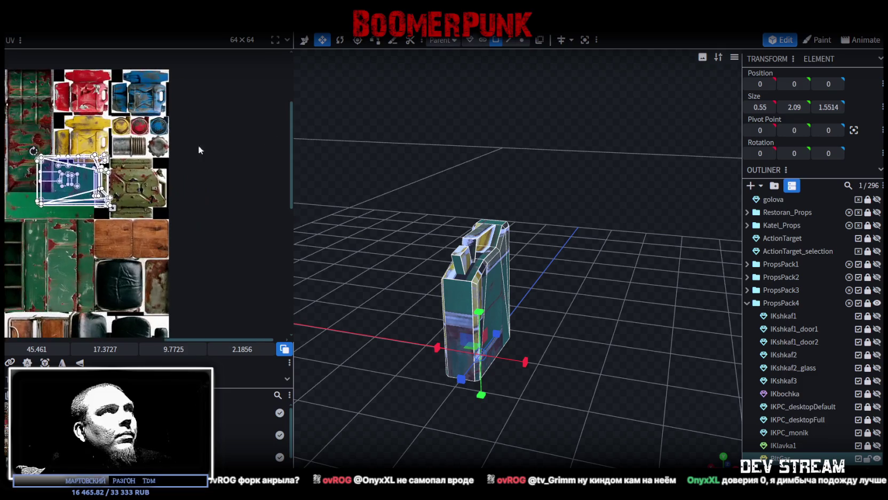
{"action": "scroll", "coordinate": [110, 191], "scroll_direction": "up", "scroll_amount": 3}
{"action": "scroll", "coordinate": [109, 191], "scroll_direction": "left", "scroll_amount": 5}
{"action": "left_click_drag", "start_coordinate": [142, 190], "coordinate": [94, 208]}
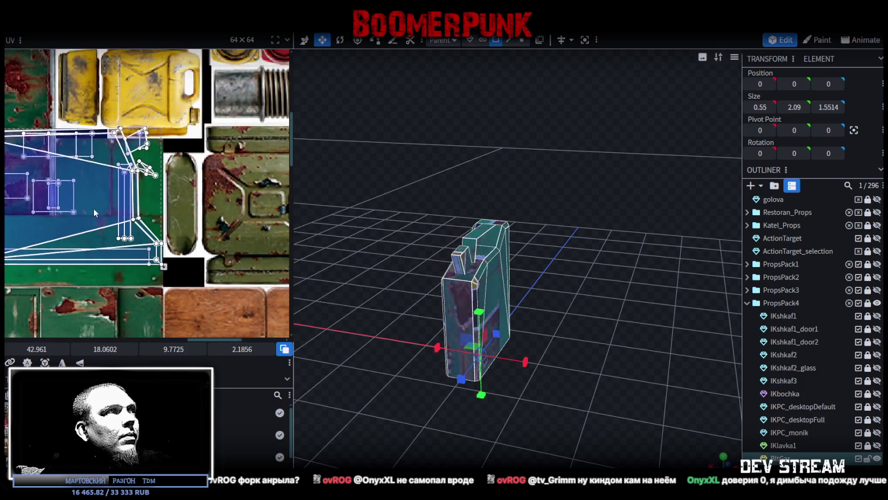
{"action": "left_click_drag", "start_coordinate": [577, 263], "coordinate": [609, 263]}
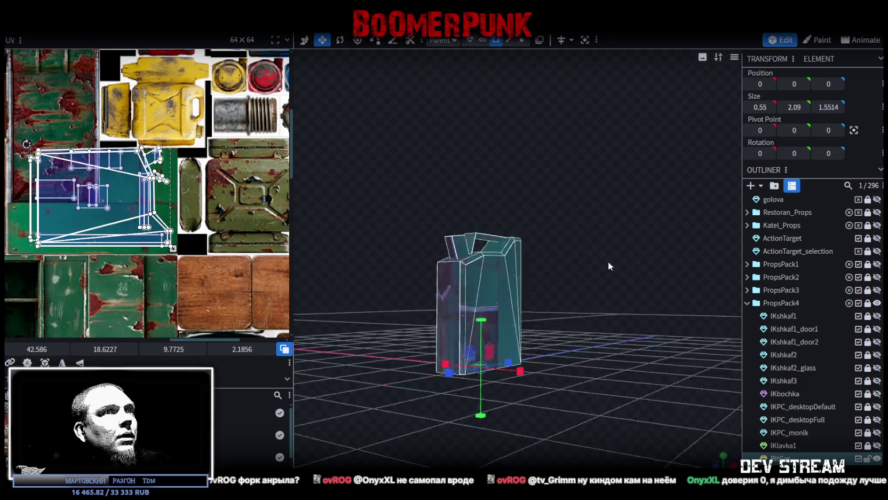
{"action": "scroll", "coordinate": [614, 254], "scroll_direction": "up", "scroll_amount": 3}
Select only the bottom face and move its UV strip onto the green capsule
{"action": "left_click", "coordinate": [401, 354]}
{"action": "left_click", "coordinate": [425, 354]}
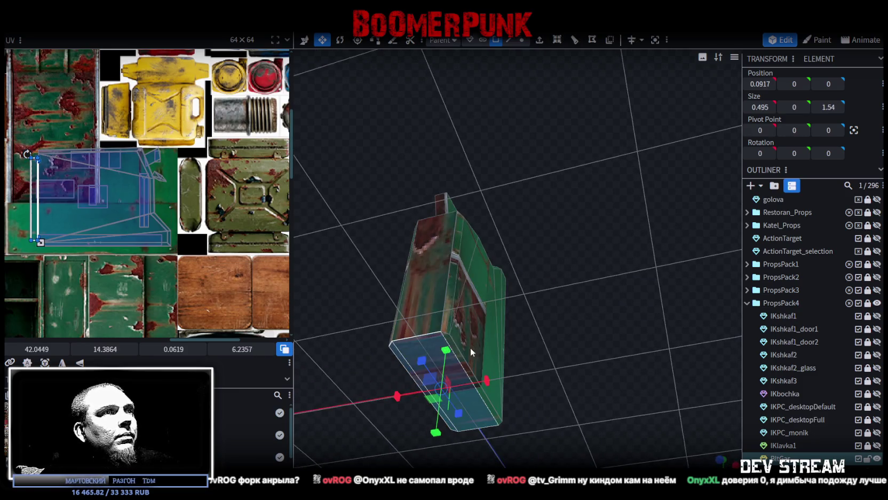
{"action": "left_click", "coordinate": [458, 354]}
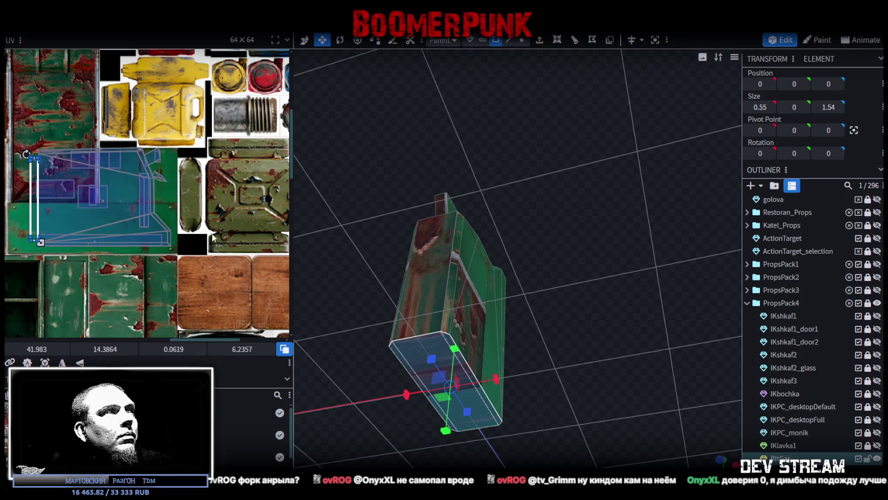
{"action": "scroll", "coordinate": [21, 182], "scroll_direction": "up", "scroll_amount": 2}
{"action": "left_click_drag", "start_coordinate": [48, 181], "coordinate": [241, 183]}
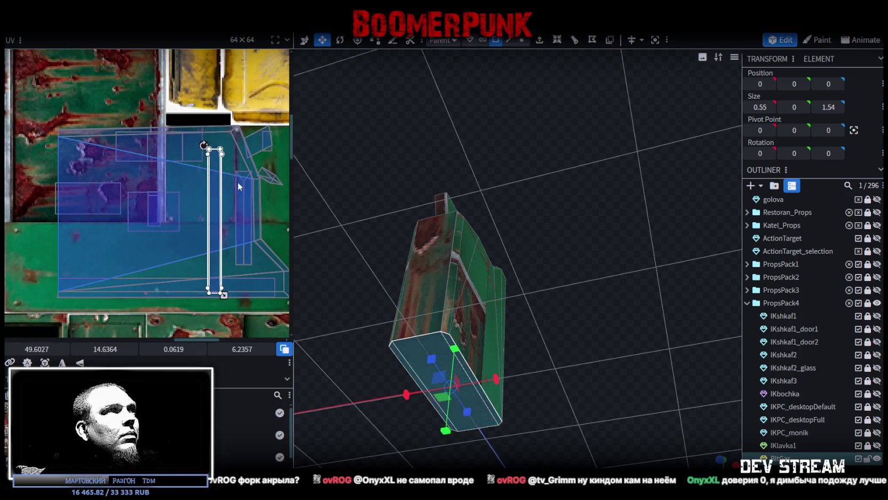
{"action": "middle_click_drag", "start_coordinate": [242, 183], "coordinate": [105, 195]}
{"action": "left_click_drag", "start_coordinate": [78, 200], "coordinate": [183, 203]}
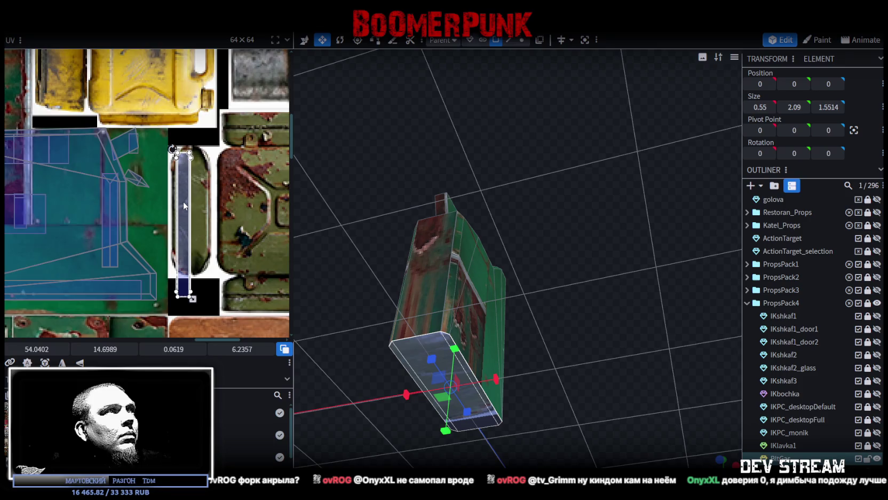
Resize and nudge the bottom face's UV to fit the capsule, about 0.15 × 4.5607
{"action": "scroll", "coordinate": [183, 203], "scroll_direction": "up", "scroll_amount": 3}
{"action": "scroll", "coordinate": [209, 245], "scroll_direction": "down", "scroll_amount": 3}
{"action": "scroll", "coordinate": [206, 296], "scroll_direction": "down", "scroll_amount": 3}
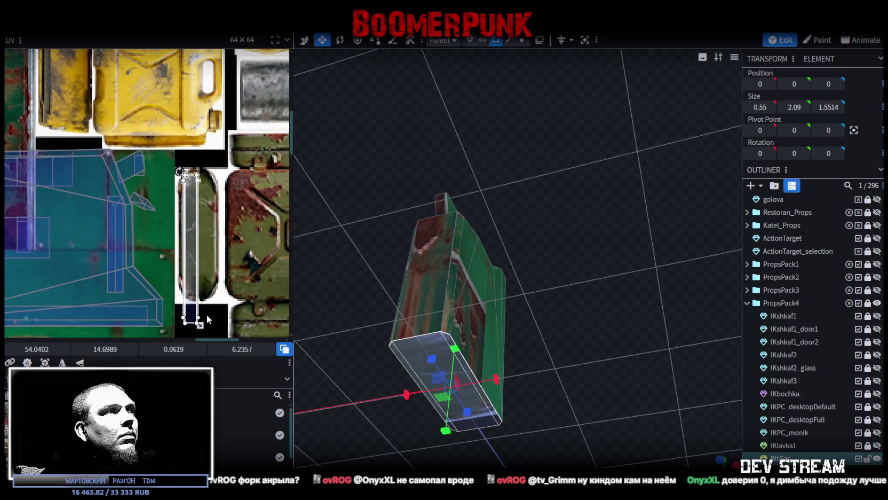
{"action": "left_click_drag", "start_coordinate": [210, 327], "coordinate": [214, 284]}
{"action": "scroll", "coordinate": [196, 229], "scroll_direction": "up", "scroll_amount": 2}
{"action": "left_click_drag", "start_coordinate": [196, 229], "coordinate": [191, 231]}
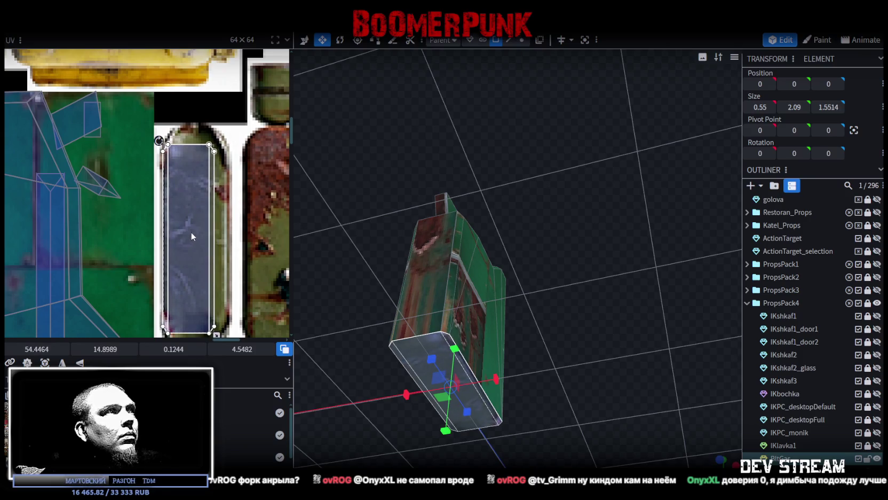
{"action": "scroll", "coordinate": [191, 231], "scroll_direction": "down", "scroll_amount": 2}
{"action": "left_click_drag", "start_coordinate": [205, 291], "coordinate": [215, 292]}
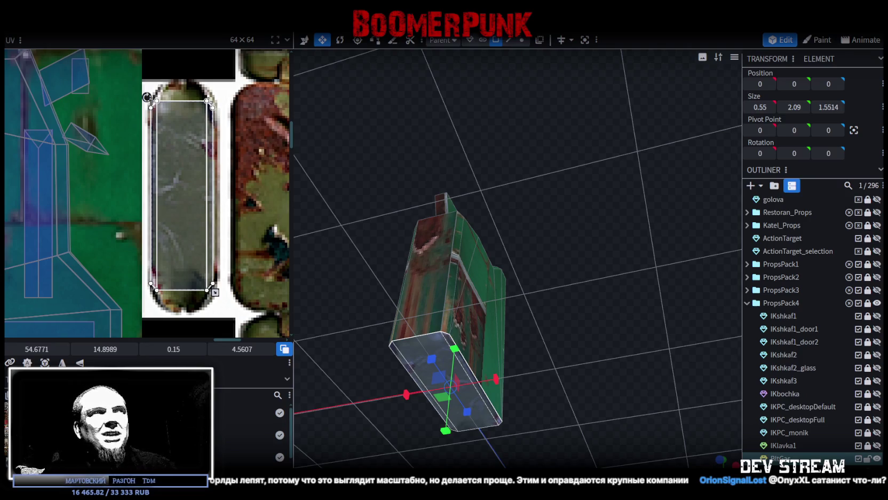
Orbit the jerry can and pan the texture view to check the side strip mapping
{"action": "mouse_move", "coordinate": [505, 253]}
{"action": "left_mouse_down"}
{"action": "mouse_move", "coordinate": [532, 280]}
{"action": "mouse_move", "coordinate": [499, 308]}
{"action": "mouse_move", "coordinate": [558, 325]}
{"action": "left_mouse_up"}
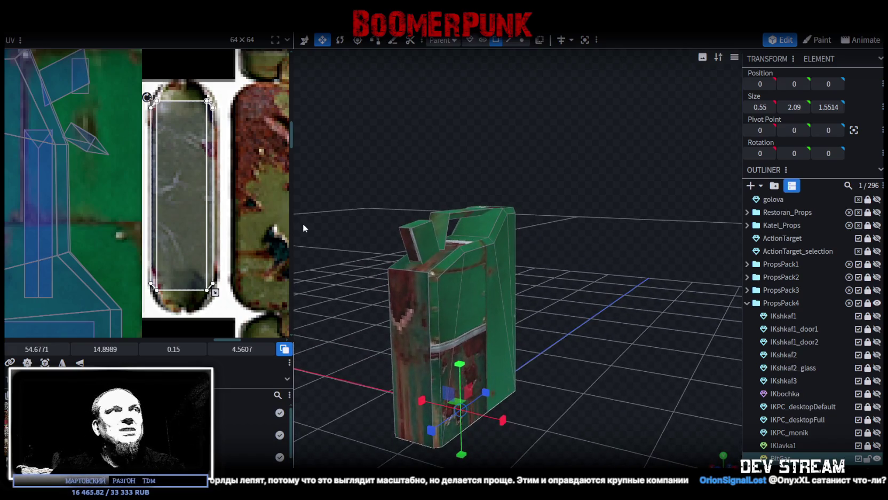
{"action": "scroll", "coordinate": [209, 191], "scroll_direction": "down", "scroll_amount": 4}
{"action": "scroll", "coordinate": [209, 191], "scroll_direction": "up", "scroll_amount": 1}
{"action": "scroll", "coordinate": [213, 183], "scroll_direction": "up", "scroll_amount": 1}
{"action": "middle_click_drag", "start_coordinate": [195, 179], "coordinate": [129, 168]}
{"action": "scroll", "coordinate": [177, 123], "scroll_direction": "down", "scroll_amount": 1}
{"action": "scroll", "coordinate": [203, 116], "scroll_direction": "down", "scroll_amount": 1}
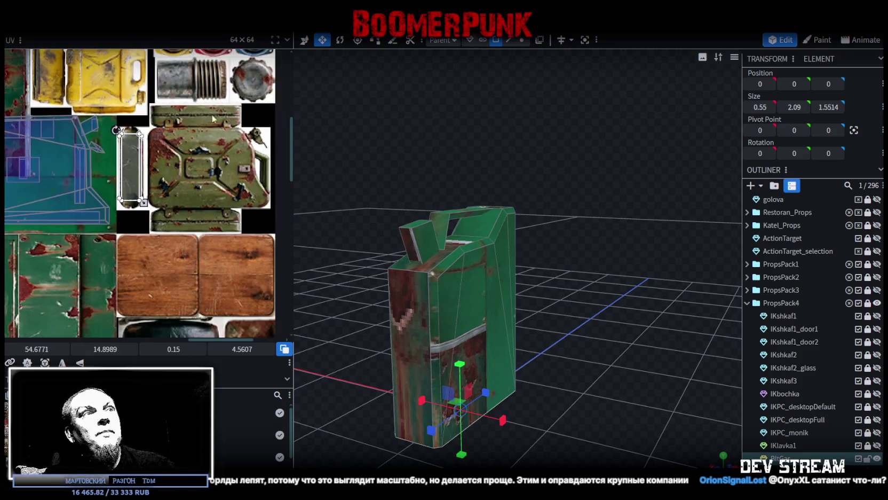
{"action": "left_click_drag", "start_coordinate": [325, 194], "coordinate": [398, 181]}
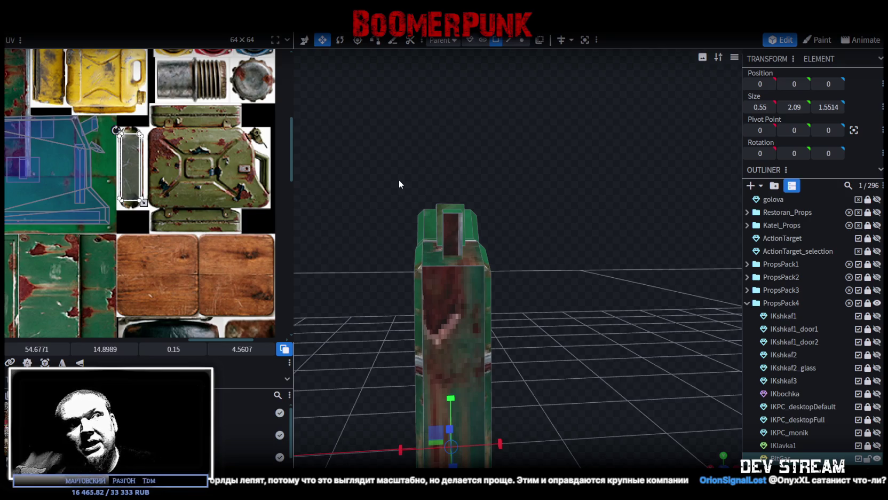
{"action": "mouse_move", "coordinate": [407, 186]}
{"action": "left_mouse_down"}
{"action": "mouse_move", "coordinate": [543, 241]}
{"action": "mouse_move", "coordinate": [538, 294]}
{"action": "left_mouse_up"}
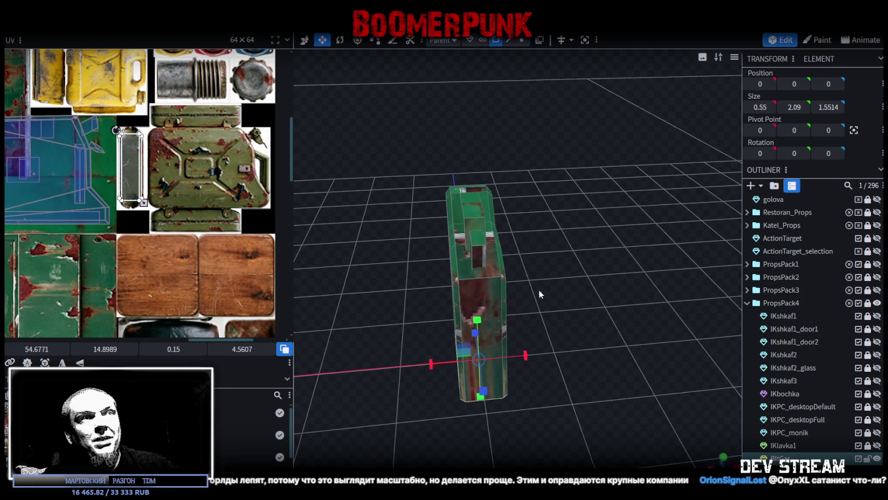
Select another jerry can part and add its upper part to the selection
{"action": "left_click", "coordinate": [494, 278]}
{"action": "left_click_drag", "start_coordinate": [584, 222], "coordinate": [511, 233]}
{"action": "left_click", "coordinate": [500, 213], "text": "shift"}
Select the side cube and move its faces' UVs onto the green panel texture
{"action": "mouse_move", "coordinate": [551, 208]}
{"action": "left_mouse_down"}
{"action": "mouse_move", "coordinate": [596, 376]}
{"action": "mouse_move", "coordinate": [602, 295]}
{"action": "mouse_move", "coordinate": [627, 273]}
{"action": "mouse_move", "coordinate": [576, 284]}
{"action": "left_mouse_up"}
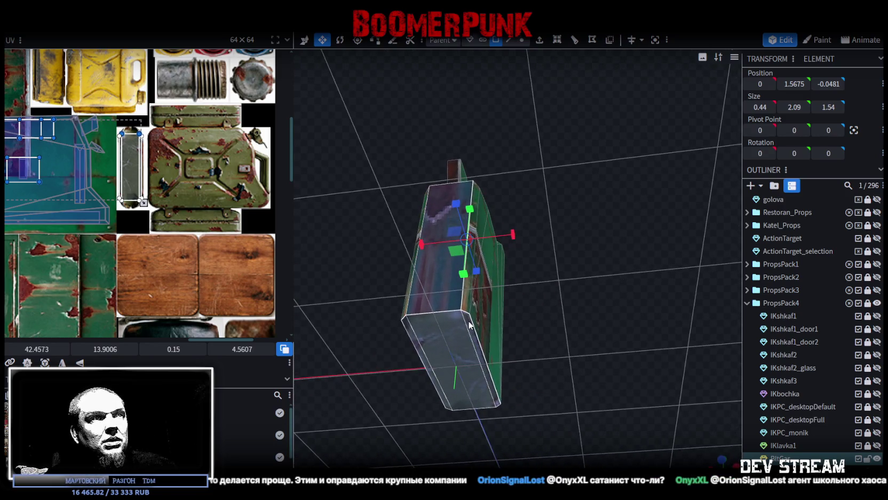
{"action": "mouse_move", "coordinate": [449, 321]}
{"action": "left_mouse_down"}
{"action": "mouse_move", "coordinate": [394, 356]}
{"action": "mouse_move", "coordinate": [485, 347]}
{"action": "mouse_move", "coordinate": [395, 363]}
{"action": "mouse_move", "coordinate": [495, 364]}
{"action": "mouse_move", "coordinate": [442, 375]}
{"action": "left_mouse_up"}
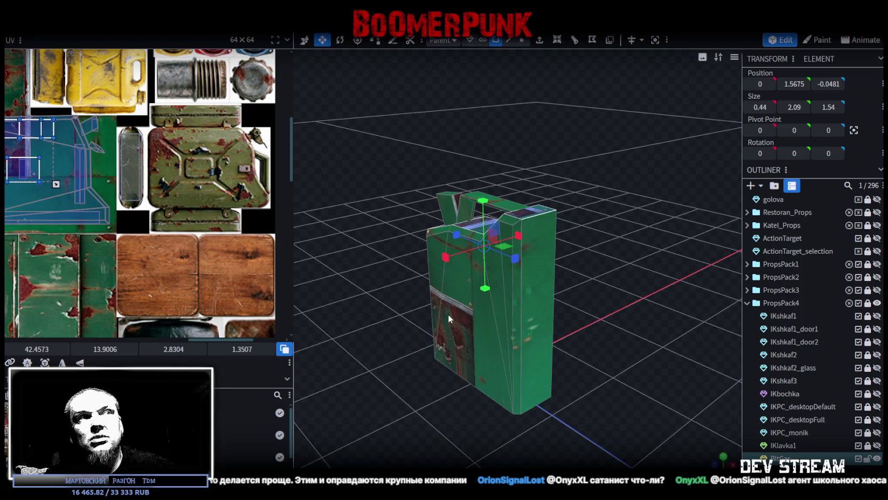
{"action": "left_click_drag", "start_coordinate": [449, 316], "coordinate": [358, 274]}
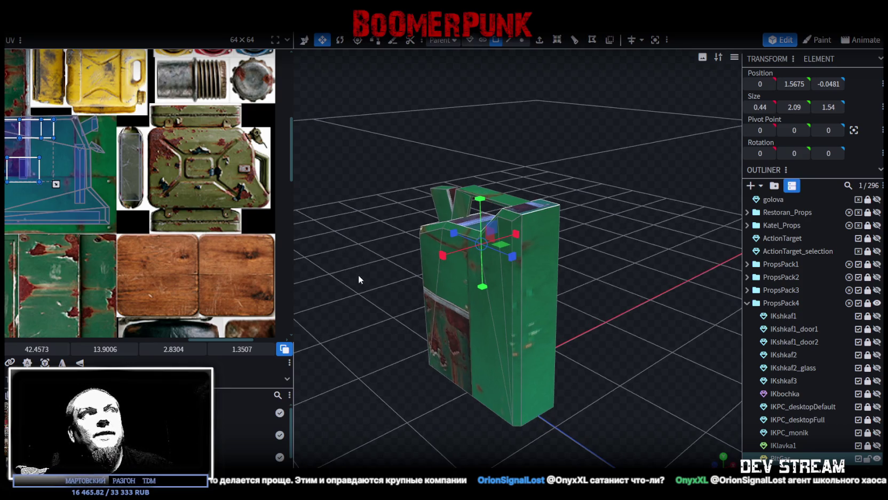
{"action": "left_click", "coordinate": [545, 297]}
{"action": "scroll", "coordinate": [191, 203], "scroll_direction": "up", "scroll_amount": 2}
{"action": "scroll", "coordinate": [191, 202], "scroll_direction": "down", "scroll_amount": 1}
{"action": "scroll", "coordinate": [190, 201], "scroll_direction": "down", "scroll_amount": 1}
{"action": "scroll", "coordinate": [191, 201], "scroll_direction": "down", "scroll_amount": 1}
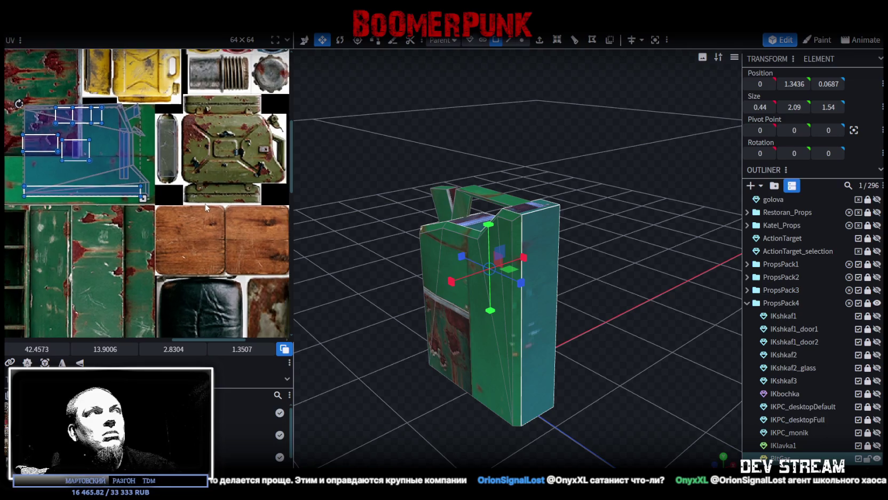
{"action": "scroll", "coordinate": [190, 200], "scroll_direction": "down", "scroll_amount": 1}
{"action": "left_click_drag", "start_coordinate": [98, 202], "coordinate": [157, 304]}
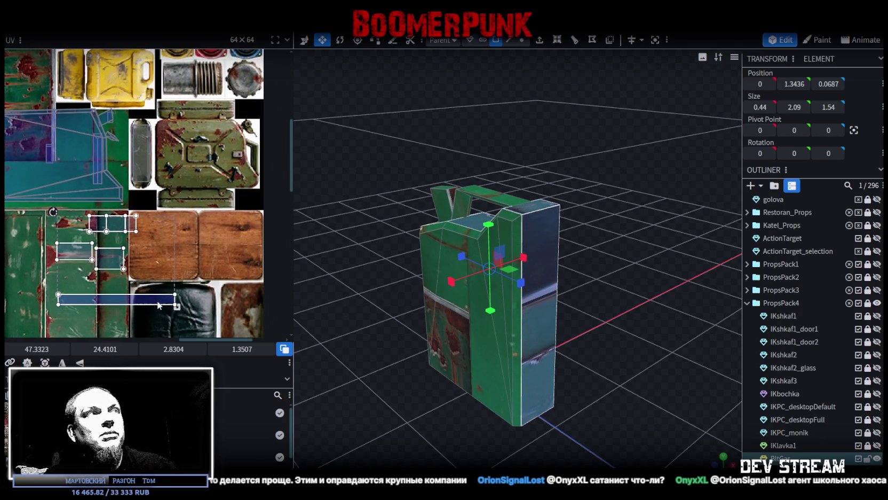
{"action": "scroll", "coordinate": [156, 230], "scroll_direction": "up", "scroll_amount": 2}
Select the narrow side cube and move its UV onto the jerry can's edge strip
{"action": "mouse_move", "coordinate": [356, 272]}
{"action": "left_mouse_down"}
{"action": "mouse_move", "coordinate": [445, 424]}
{"action": "mouse_move", "coordinate": [524, 401]}
{"action": "left_mouse_up"}
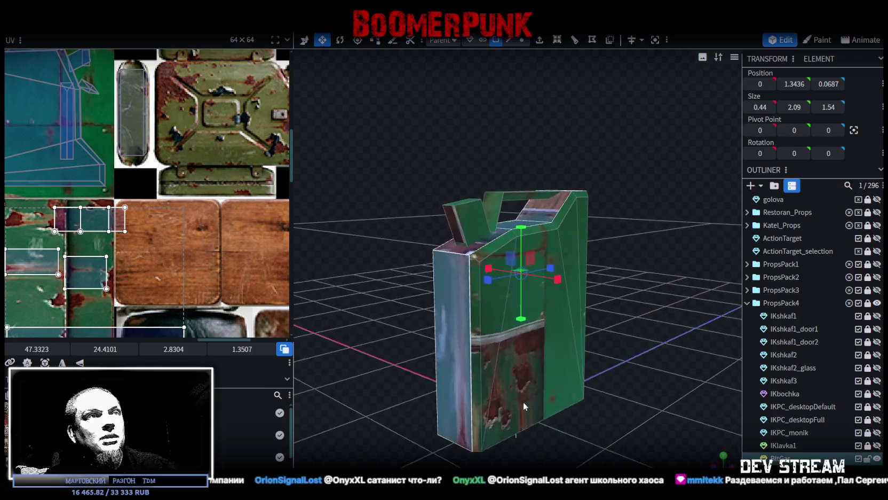
{"action": "left_click", "coordinate": [449, 364]}
{"action": "left_click_drag", "start_coordinate": [32, 262], "coordinate": [189, 115]}
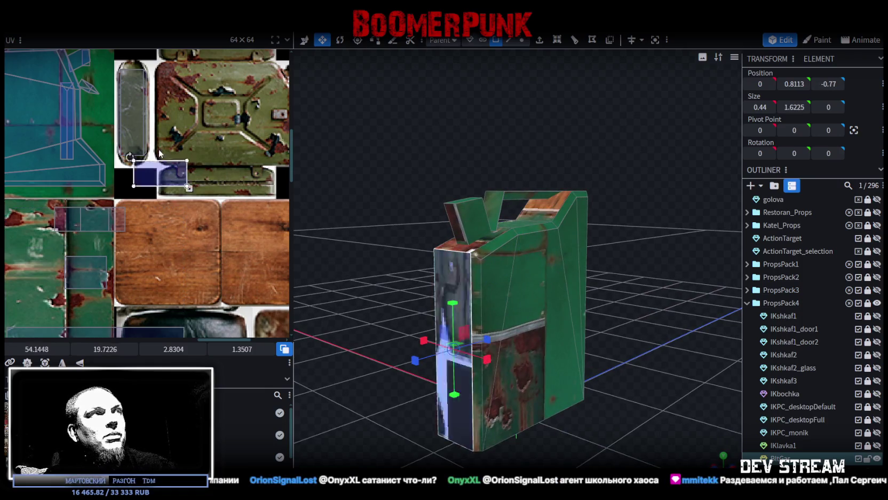
{"action": "middle_click_drag", "start_coordinate": [218, 199], "coordinate": [200, 303]}
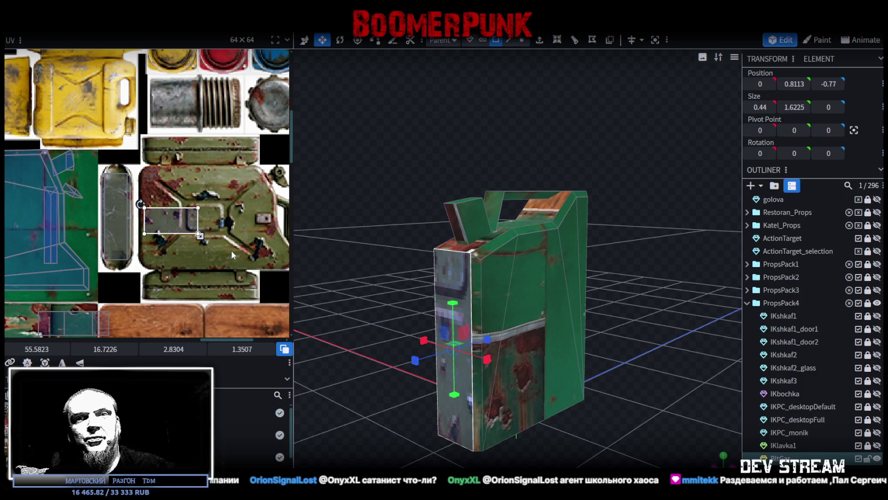
{"action": "scroll", "coordinate": [219, 171], "scroll_direction": "up", "scroll_amount": 1}
{"action": "mouse_move", "coordinate": [149, 231]}
{"action": "left_mouse_down"}
{"action": "mouse_move", "coordinate": [153, 164]}
{"action": "mouse_move", "coordinate": [135, 128]}
{"action": "left_mouse_up"}
{"action": "scroll", "coordinate": [154, 164], "scroll_direction": "up", "scroll_amount": 4}
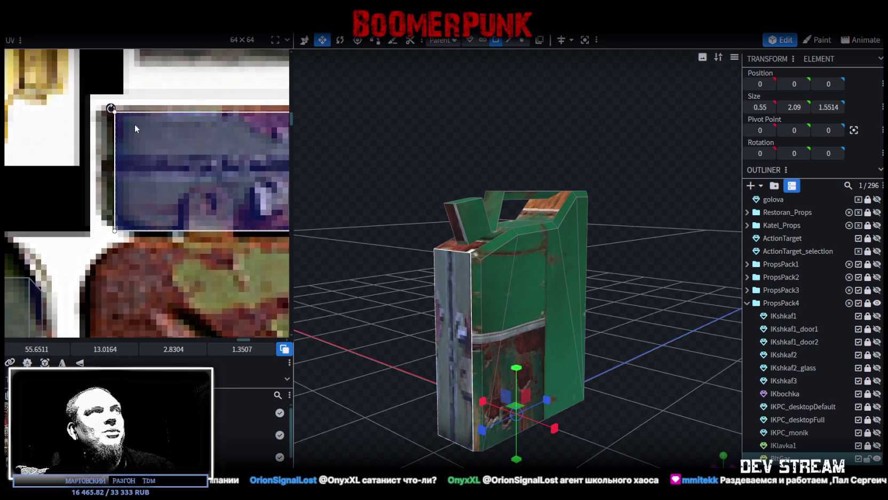
Shift the side face's UV rectangle right and make it wider and slightly taller
{"action": "scroll", "coordinate": [156, 141], "scroll_direction": "down", "scroll_amount": 2}
{"action": "scroll", "coordinate": [139, 144], "scroll_direction": "down", "scroll_amount": 2}
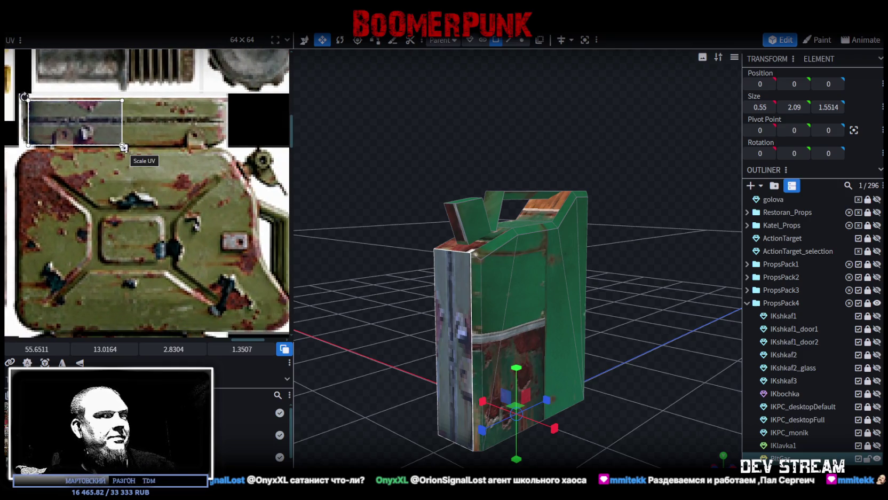
{"action": "mouse_move", "coordinate": [94, 117]}
{"action": "left_mouse_down"}
{"action": "mouse_move", "coordinate": [153, 122]}
{"action": "mouse_move", "coordinate": [126, 121]}
{"action": "left_mouse_up"}
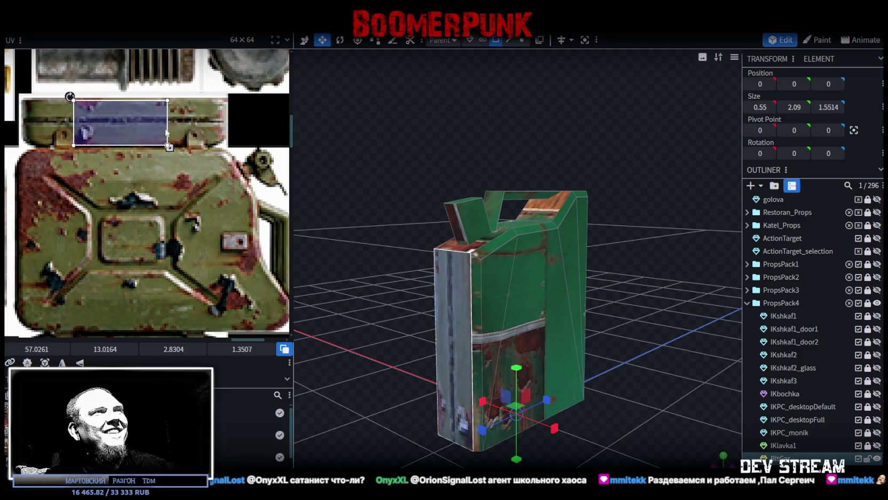
{"action": "left_click_drag", "start_coordinate": [167, 145], "coordinate": [185, 144]}
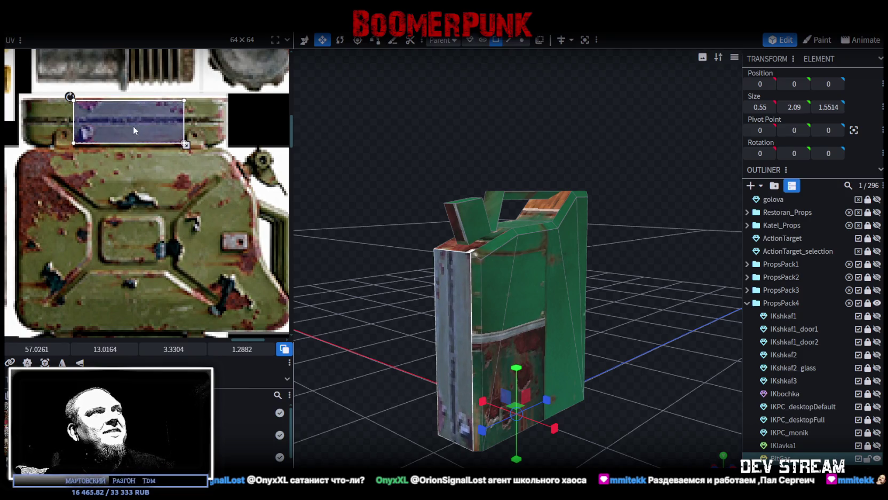
{"action": "left_click_drag", "start_coordinate": [133, 125], "coordinate": [134, 123]}
{"action": "left_click_drag", "start_coordinate": [185, 143], "coordinate": [185, 145]}
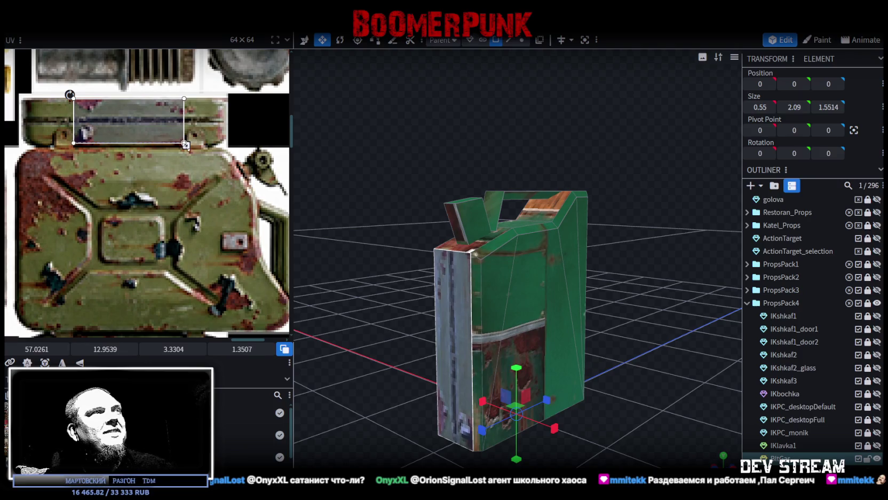
{"action": "mouse_move", "coordinate": [571, 326]}
{"action": "left_mouse_down"}
{"action": "mouse_move", "coordinate": [674, 357]}
{"action": "mouse_move", "coordinate": [608, 380]}
{"action": "left_mouse_up"}
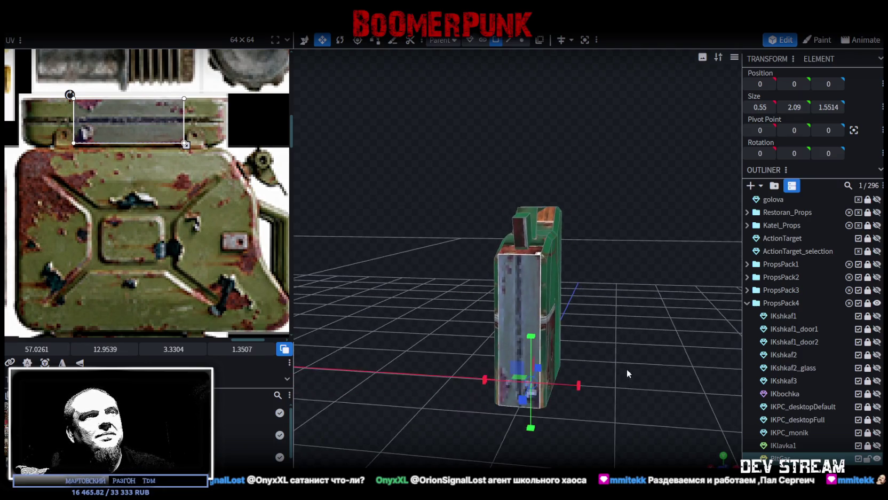
{"action": "left_click_drag", "start_coordinate": [185, 143], "coordinate": [209, 143]}
{"action": "scroll", "coordinate": [752, 406], "scroll_direction": "down", "scroll_amount": 4}
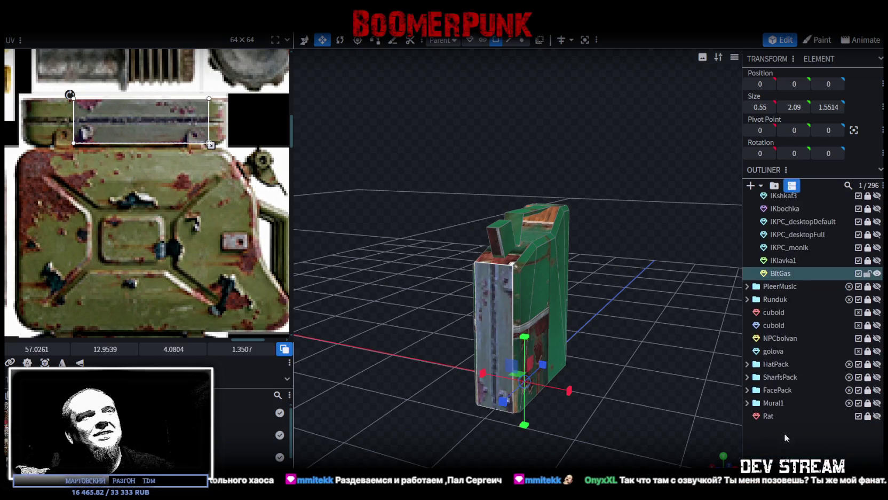
Select several other jerry can cubes, then snap the viewport to top view
{"action": "left_click", "coordinate": [777, 443]}
{"action": "mouse_move", "coordinate": [694, 395]}
{"action": "left_mouse_down"}
{"action": "mouse_move", "coordinate": [649, 364]}
{"action": "mouse_move", "coordinate": [659, 366]}
{"action": "mouse_move", "coordinate": [654, 373]}
{"action": "left_mouse_up"}
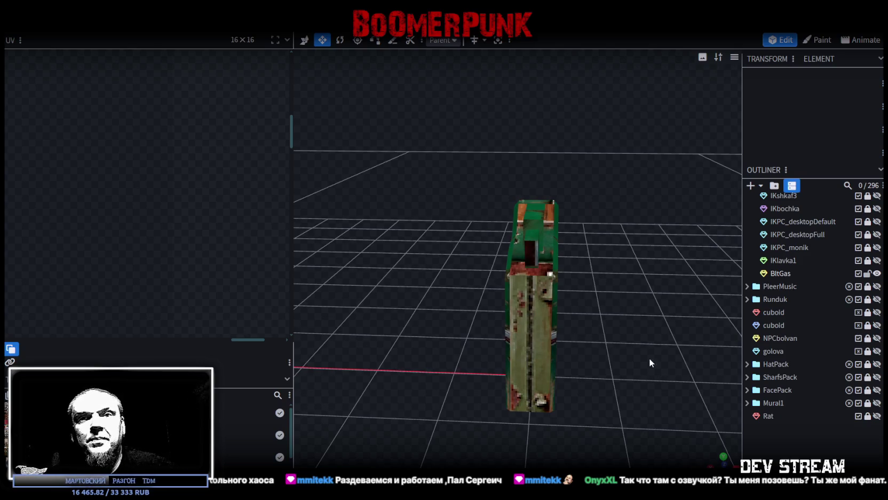
{"action": "mouse_move", "coordinate": [564, 316]}
{"action": "left_mouse_down"}
{"action": "mouse_move", "coordinate": [567, 358]}
{"action": "mouse_move", "coordinate": [514, 308]}
{"action": "left_mouse_up"}
{"action": "left_click", "coordinate": [514, 308]}
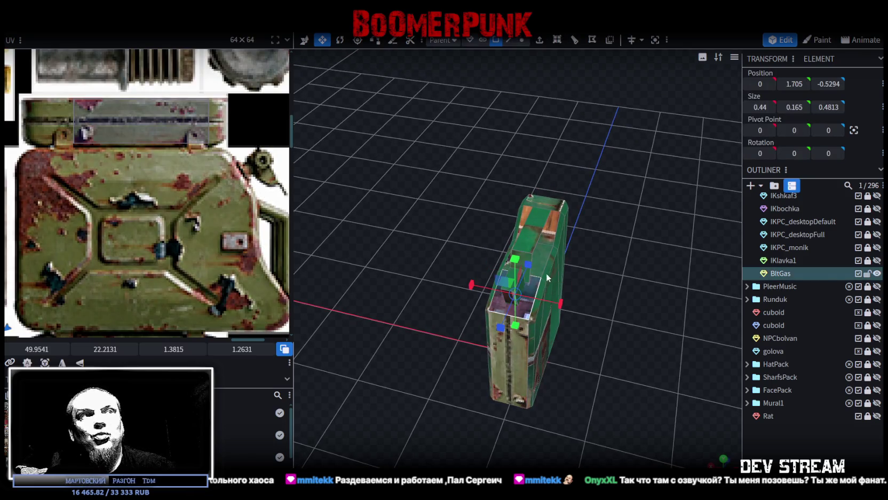
{"action": "left_click", "coordinate": [549, 251]}
{"action": "mouse_move", "coordinate": [549, 252]}
{"action": "left_mouse_down"}
{"action": "mouse_move", "coordinate": [635, 339]}
{"action": "mouse_move", "coordinate": [561, 376]}
{"action": "mouse_move", "coordinate": [559, 345]}
{"action": "left_mouse_up"}
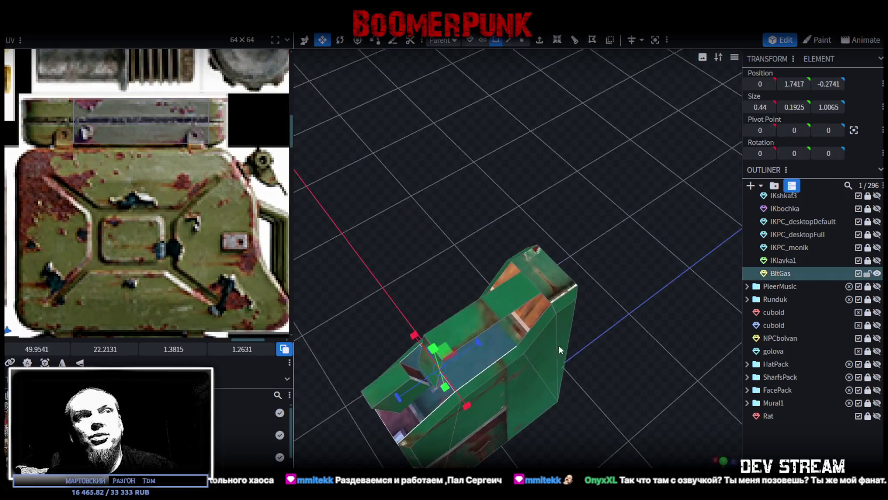
{"action": "left_click", "coordinate": [538, 312]}
{"action": "mouse_move", "coordinate": [610, 369]}
{"action": "left_mouse_down"}
{"action": "mouse_move", "coordinate": [585, 289]}
{"action": "mouse_move", "coordinate": [567, 322]}
{"action": "mouse_move", "coordinate": [486, 348]}
{"action": "mouse_move", "coordinate": [574, 385]}
{"action": "mouse_move", "coordinate": [487, 410]}
{"action": "mouse_move", "coordinate": [700, 436]}
{"action": "left_mouse_up"}
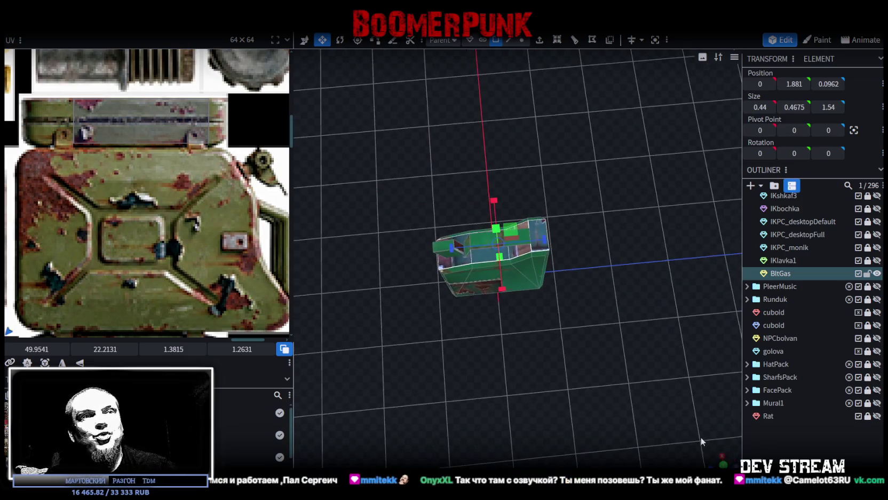
{"action": "left_click", "coordinate": [724, 463]}
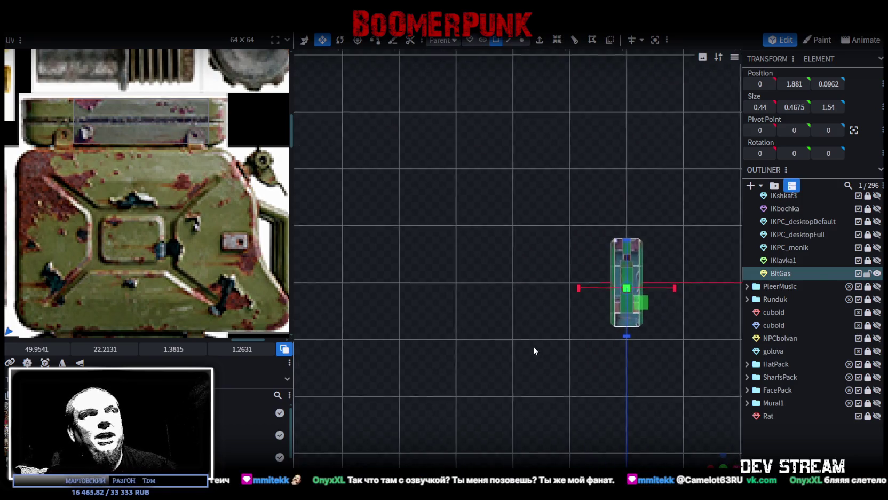
Resize another face's UV rectangle to 4.7525 by 5.198
{"action": "scroll", "coordinate": [127, 237], "scroll_direction": "down", "scroll_amount": 3}
{"action": "scroll", "coordinate": [84, 247], "scroll_direction": "down", "scroll_amount": 2}
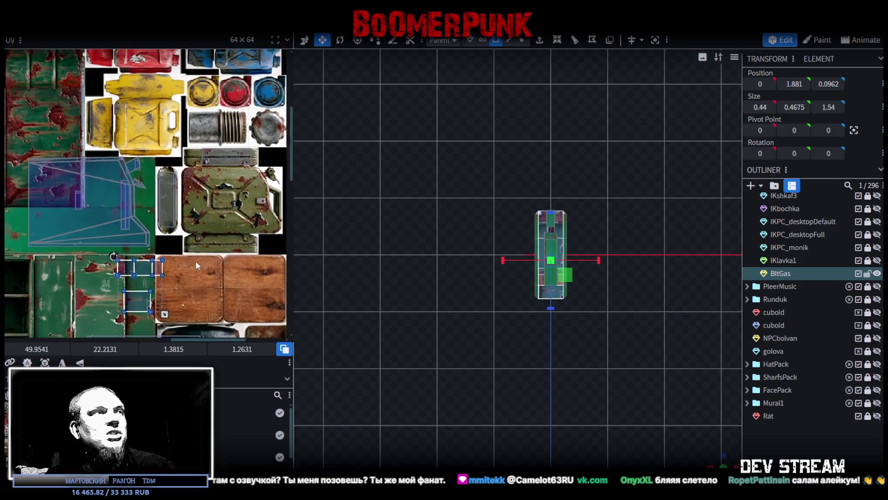
{"action": "left_click", "coordinate": [133, 262]}
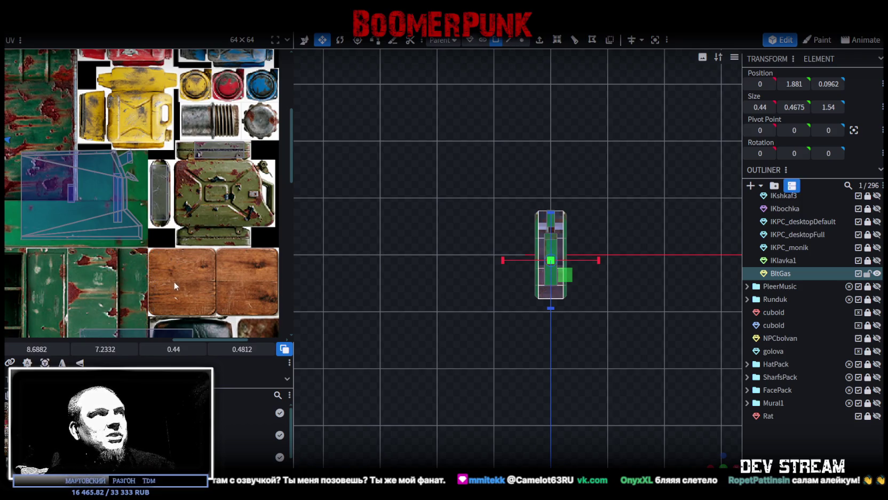
{"action": "scroll", "coordinate": [131, 254], "scroll_direction": "down", "scroll_amount": 3}
{"action": "scroll", "coordinate": [131, 254], "scroll_direction": "down", "scroll_amount": 2}
{"action": "mouse_move", "coordinate": [34, 222]}
{"action": "left_mouse_down"}
{"action": "mouse_move", "coordinate": [45, 234]}
{"action": "mouse_move", "coordinate": [139, 240]}
{"action": "left_mouse_up"}
Select another jerry can cube, rotate its face UV horizontally, and move it onto the edge strip
{"action": "scroll", "coordinate": [137, 241], "scroll_direction": "up", "scroll_amount": 2}
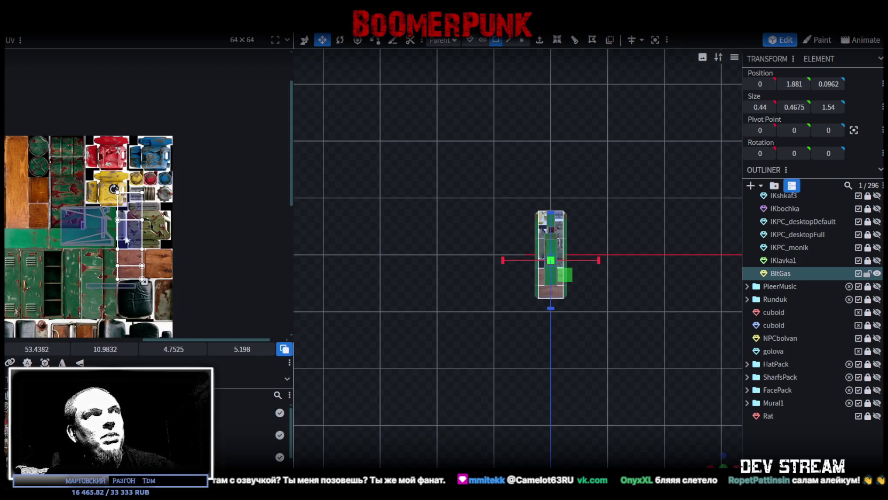
{"action": "scroll", "coordinate": [128, 246], "scroll_direction": "up", "scroll_amount": 1}
{"action": "scroll", "coordinate": [109, 244], "scroll_direction": "down", "scroll_amount": 1}
{"action": "left_click", "coordinate": [64, 224]}
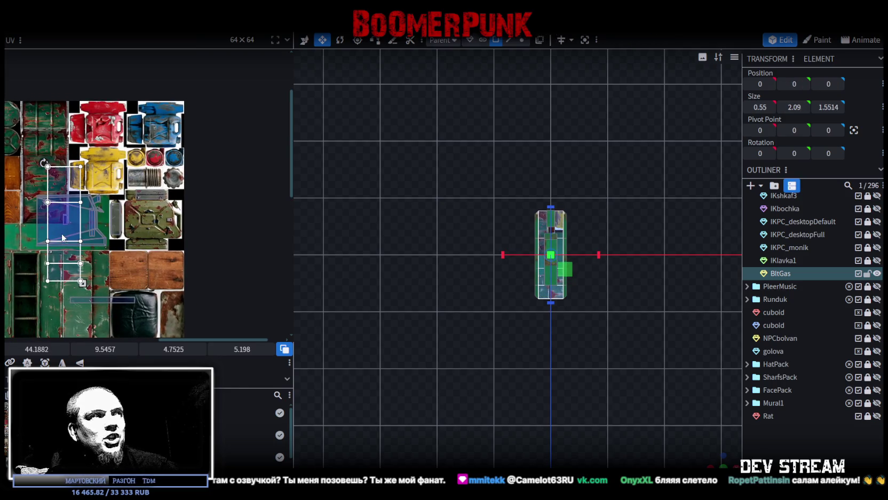
{"action": "right_click", "coordinate": [63, 204]}
{"action": "left_click", "coordinate": [84, 240]}
{"action": "mouse_move", "coordinate": [84, 228]}
{"action": "left_mouse_down"}
{"action": "mouse_move", "coordinate": [142, 261]}
{"action": "mouse_move", "coordinate": [110, 251]}
{"action": "mouse_move", "coordinate": [148, 237]}
{"action": "left_mouse_up"}
Fine-tune the face UV to 1.7723 × 1.3391 at 55.6663, 20.2175 on the green edge strip
{"action": "scroll", "coordinate": [131, 243], "scroll_direction": "up", "scroll_amount": 3}
{"action": "scroll", "coordinate": [131, 244], "scroll_direction": "up", "scroll_amount": 3}
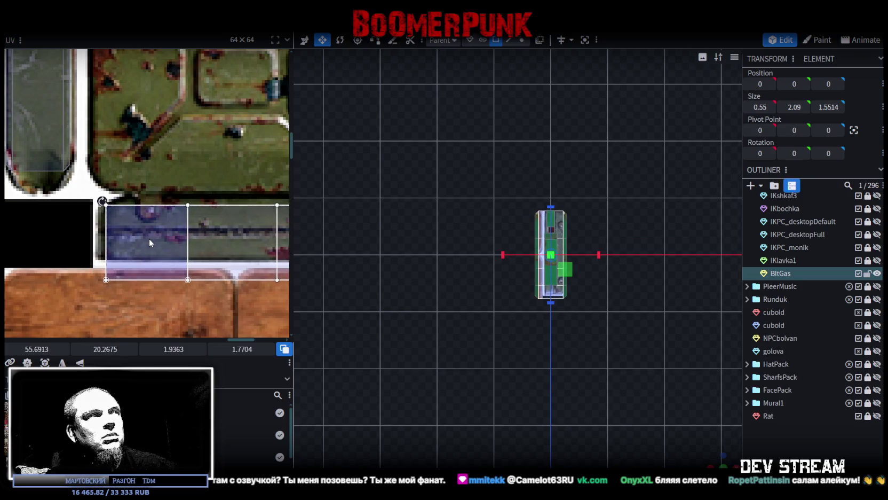
{"action": "scroll", "coordinate": [149, 238], "scroll_direction": "down", "scroll_amount": 3}
{"action": "scroll", "coordinate": [182, 259], "scroll_direction": "up", "scroll_amount": 3}
{"action": "scroll", "coordinate": [231, 251], "scroll_direction": "up", "scroll_amount": 2}
{"action": "mouse_move", "coordinate": [228, 239]}
{"action": "left_mouse_down"}
{"action": "mouse_move", "coordinate": [183, 225]}
{"action": "mouse_move", "coordinate": [205, 214]}
{"action": "left_mouse_up"}
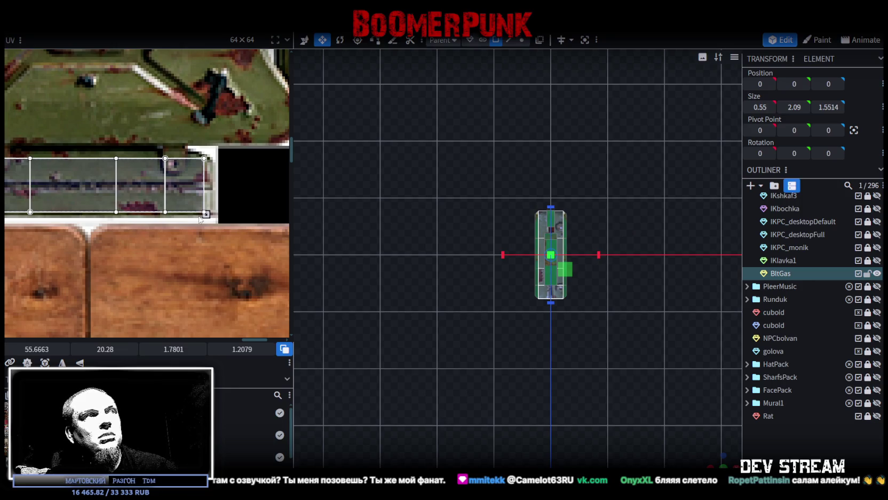
{"action": "scroll", "coordinate": [206, 215], "scroll_direction": "up", "scroll_amount": 3}
{"action": "left_click_drag", "start_coordinate": [206, 206], "coordinate": [203, 211]}
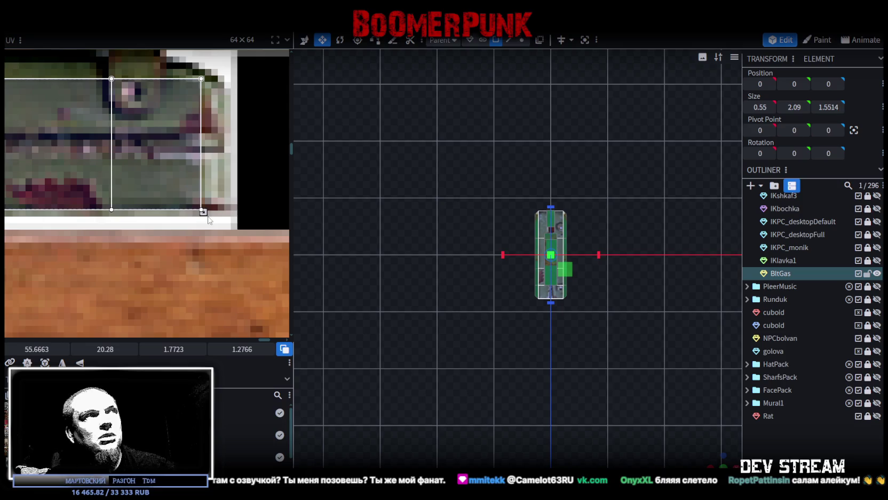
{"action": "left_click_drag", "start_coordinate": [158, 156], "coordinate": [158, 149]}
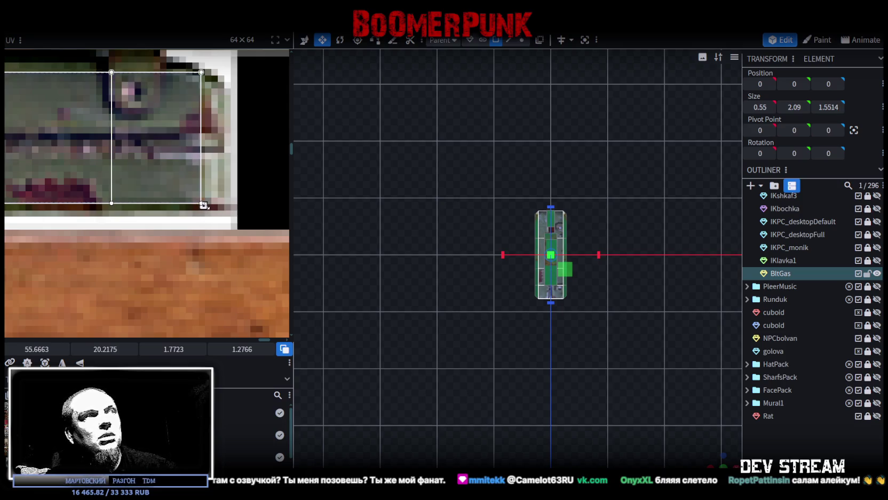
{"action": "left_click_drag", "start_coordinate": [200, 205], "coordinate": [201, 210]}
{"action": "scroll", "coordinate": [145, 148], "scroll_direction": "down", "scroll_amount": 2}
{"action": "scroll", "coordinate": [124, 165], "scroll_direction": "down", "scroll_amount": 1}
{"action": "scroll", "coordinate": [124, 164], "scroll_direction": "up", "scroll_amount": 2}
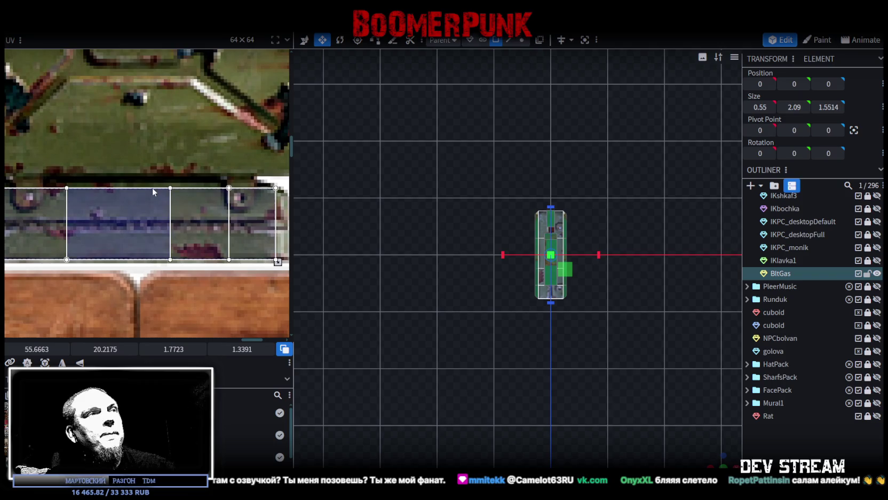
{"action": "scroll", "coordinate": [170, 165], "scroll_direction": "down", "scroll_amount": 1}
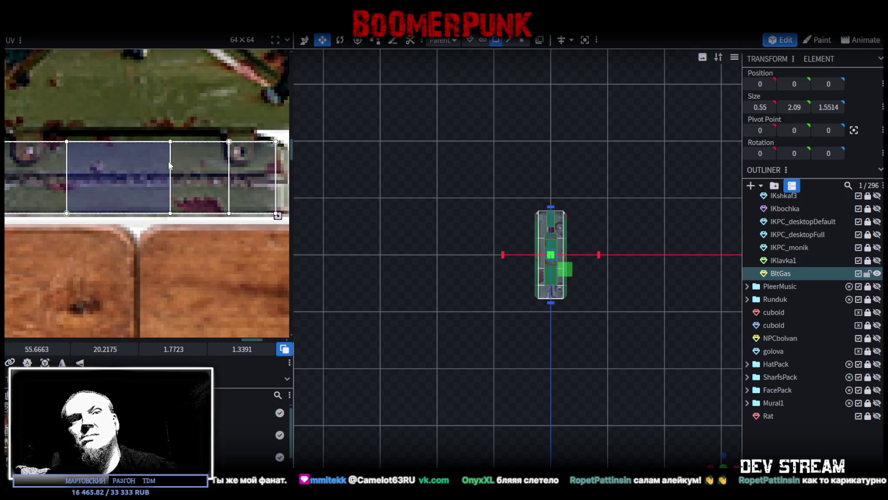
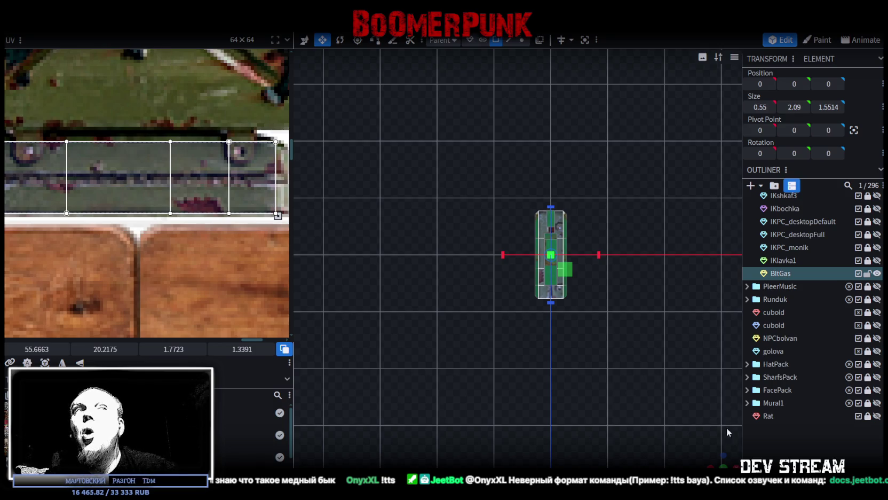
Orbit above the jerry can and select its narrow side face
{"action": "left_click_drag", "start_coordinate": [716, 463], "coordinate": [721, 459]}
{"action": "mouse_move", "coordinate": [691, 79]}
{"action": "left_mouse_down"}
{"action": "mouse_move", "coordinate": [526, 357]}
{"action": "mouse_move", "coordinate": [573, 339]}
{"action": "mouse_move", "coordinate": [548, 318]}
{"action": "left_mouse_up"}
{"action": "scroll", "coordinate": [525, 357], "scroll_direction": "up", "scroll_amount": 3}
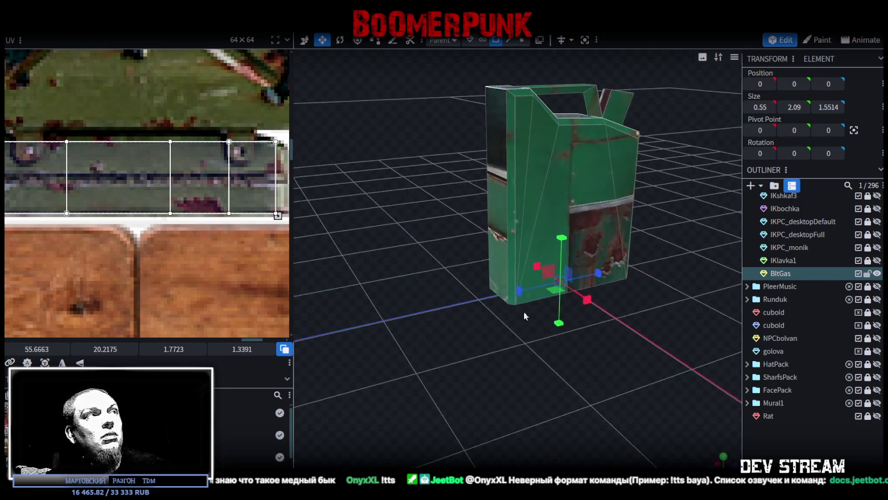
{"action": "scroll", "coordinate": [184, 241], "scroll_direction": "down", "scroll_amount": 2}
{"action": "scroll", "coordinate": [184, 240], "scroll_direction": "down", "scroll_amount": 2}
{"action": "scroll", "coordinate": [184, 240], "scroll_direction": "up", "scroll_amount": 1}
{"action": "mouse_move", "coordinate": [351, 296]}
{"action": "left_mouse_down"}
{"action": "mouse_move", "coordinate": [426, 370]}
{"action": "mouse_move", "coordinate": [427, 387]}
{"action": "mouse_move", "coordinate": [414, 392]}
{"action": "mouse_move", "coordinate": [380, 392]}
{"action": "mouse_move", "coordinate": [417, 333]}
{"action": "mouse_move", "coordinate": [415, 277]}
{"action": "mouse_move", "coordinate": [467, 405]}
{"action": "mouse_move", "coordinate": [520, 271]}
{"action": "left_mouse_up"}
{"action": "left_click", "coordinate": [550, 222]}
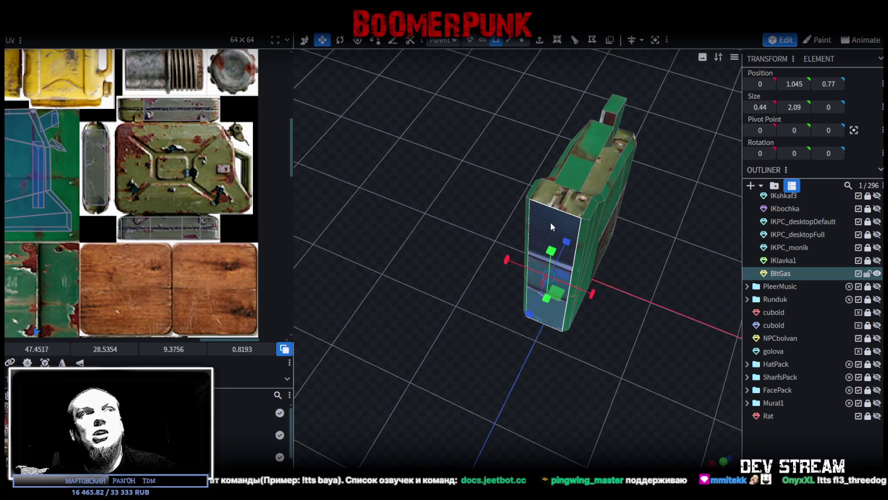
Move the side face's UV box onto the grey strip and resize it taller and narrower
{"action": "scroll", "coordinate": [140, 203], "scroll_direction": "down", "scroll_amount": 1}
{"action": "scroll", "coordinate": [88, 227], "scroll_direction": "down", "scroll_amount": 1}
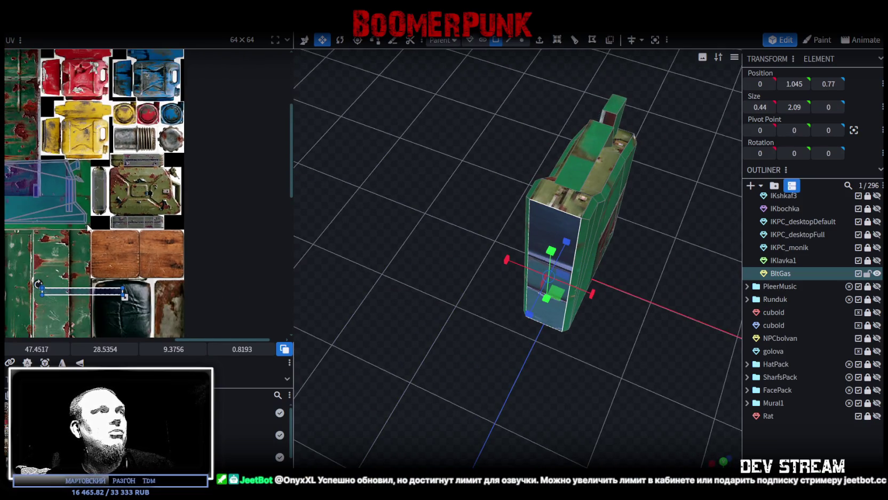
{"action": "scroll", "coordinate": [88, 227], "scroll_direction": "up", "scroll_amount": 1}
{"action": "left_click_drag", "start_coordinate": [88, 303], "coordinate": [166, 189]}
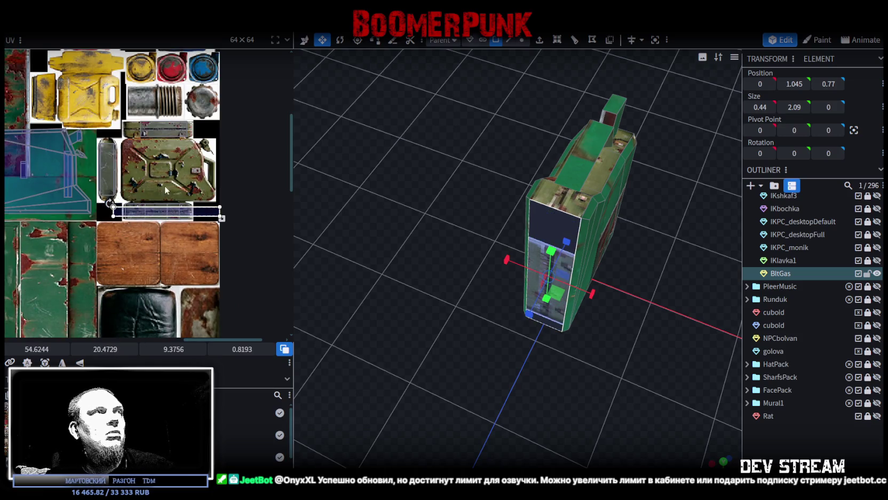
{"action": "scroll", "coordinate": [124, 203], "scroll_direction": "up", "scroll_amount": 2}
{"action": "mouse_move", "coordinate": [128, 227]}
{"action": "left_mouse_down"}
{"action": "mouse_move", "coordinate": [137, 102]}
{"action": "mouse_move", "coordinate": [176, 97]}
{"action": "left_mouse_up"}
{"action": "scroll", "coordinate": [176, 97], "scroll_direction": "up", "scroll_amount": 1}
{"action": "scroll", "coordinate": [178, 119], "scroll_direction": "up", "scroll_amount": 1}
{"action": "scroll", "coordinate": [212, 163], "scroll_direction": "up", "scroll_amount": 1}
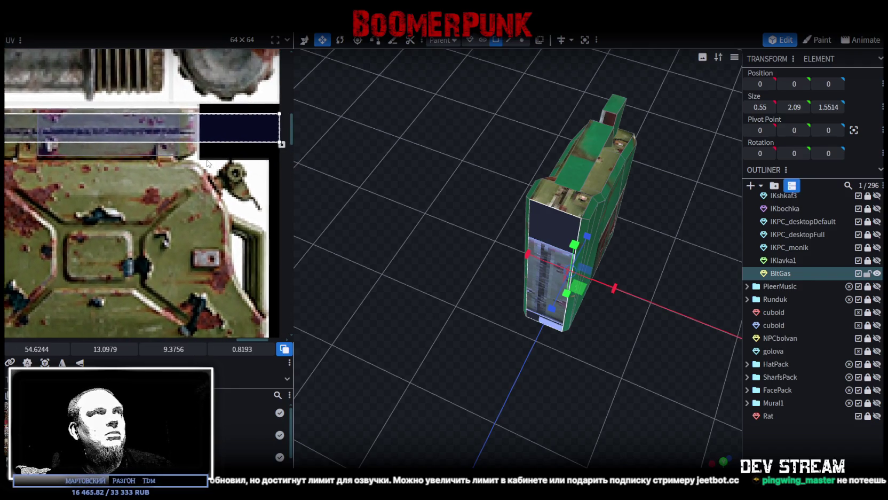
{"action": "mouse_move", "coordinate": [261, 146]}
{"action": "left_mouse_down"}
{"action": "mouse_move", "coordinate": [150, 196]}
{"action": "mouse_move", "coordinate": [127, 196]}
{"action": "mouse_move", "coordinate": [118, 166]}
{"action": "mouse_move", "coordinate": [95, 161]}
{"action": "mouse_move", "coordinate": [160, 193]}
{"action": "left_mouse_up"}
{"action": "scroll", "coordinate": [150, 196], "scroll_direction": "up", "scroll_amount": 1}
{"action": "scroll", "coordinate": [117, 166], "scroll_direction": "up", "scroll_amount": 1}
{"action": "scroll", "coordinate": [98, 159], "scroll_direction": "up", "scroll_amount": 1}
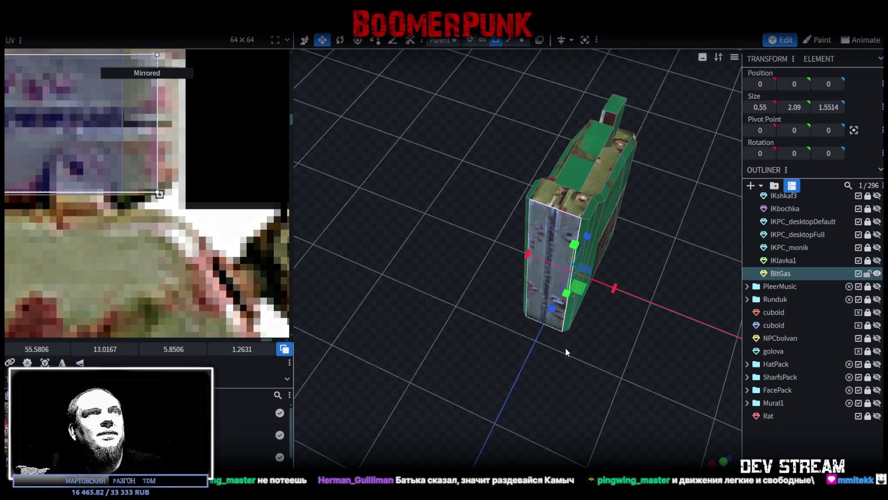
{"action": "scroll", "coordinate": [566, 348], "scroll_direction": "down", "scroll_amount": 1}
Look down over the can and select its body pieces one by one
{"action": "left_click", "coordinate": [633, 375]}
{"action": "mouse_move", "coordinate": [573, 265]}
{"action": "middle_mouse_down"}
{"action": "mouse_move", "coordinate": [406, 196]}
{"action": "mouse_move", "coordinate": [398, 255]}
{"action": "mouse_move", "coordinate": [484, 363]}
{"action": "mouse_move", "coordinate": [544, 215]}
{"action": "middle_mouse_up"}
{"action": "left_click", "coordinate": [551, 258]}
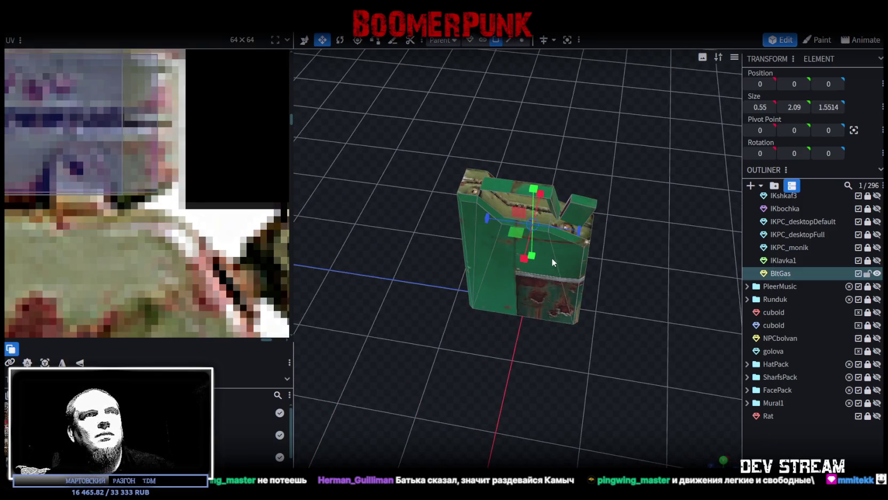
{"action": "left_click", "coordinate": [516, 222]}
{"action": "left_click", "coordinate": [467, 212]}
{"action": "mouse_move", "coordinate": [467, 212]}
{"action": "middle_mouse_down"}
{"action": "mouse_move", "coordinate": [451, 213]}
{"action": "mouse_move", "coordinate": [527, 214]}
{"action": "mouse_move", "coordinate": [576, 279]}
{"action": "mouse_move", "coordinate": [524, 267]}
{"action": "mouse_move", "coordinate": [515, 303]}
{"action": "mouse_move", "coordinate": [552, 364]}
{"action": "mouse_move", "coordinate": [465, 303]}
{"action": "middle_mouse_up"}
{"action": "left_click", "coordinate": [517, 201]}
{"action": "scroll", "coordinate": [109, 233], "scroll_direction": "down", "scroll_amount": 5}
Map the handle's top bar onto the green can image, mirrored on X, at its right edge
{"action": "scroll", "coordinate": [110, 230], "scroll_direction": "down", "scroll_amount": 5}
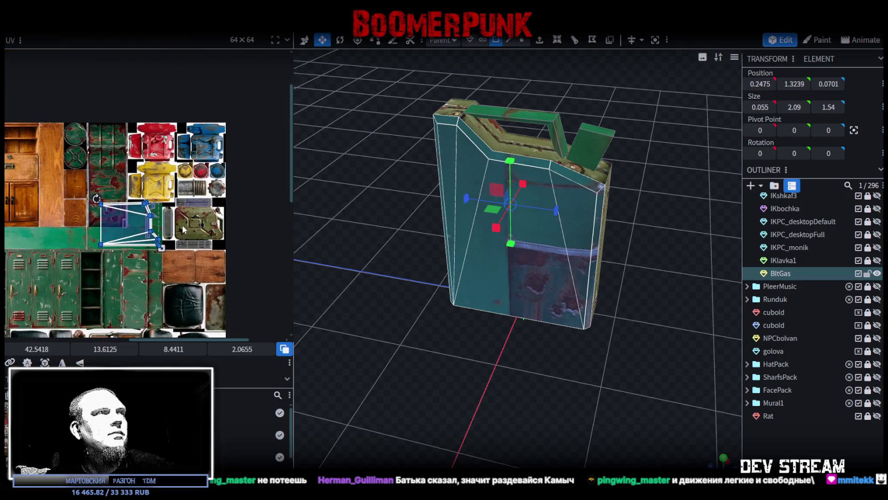
{"action": "scroll", "coordinate": [182, 225], "scroll_direction": "up", "scroll_amount": 3}
{"action": "scroll", "coordinate": [177, 225], "scroll_direction": "up", "scroll_amount": 2}
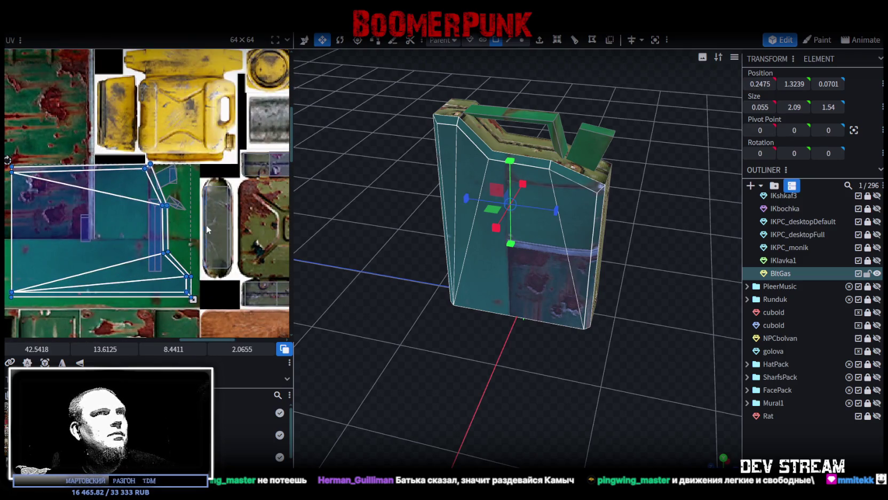
{"action": "mouse_move", "coordinate": [677, 339]}
{"action": "middle_mouse_down"}
{"action": "mouse_move", "coordinate": [594, 279]}
{"action": "mouse_move", "coordinate": [552, 289]}
{"action": "mouse_move", "coordinate": [564, 162]}
{"action": "middle_mouse_up"}
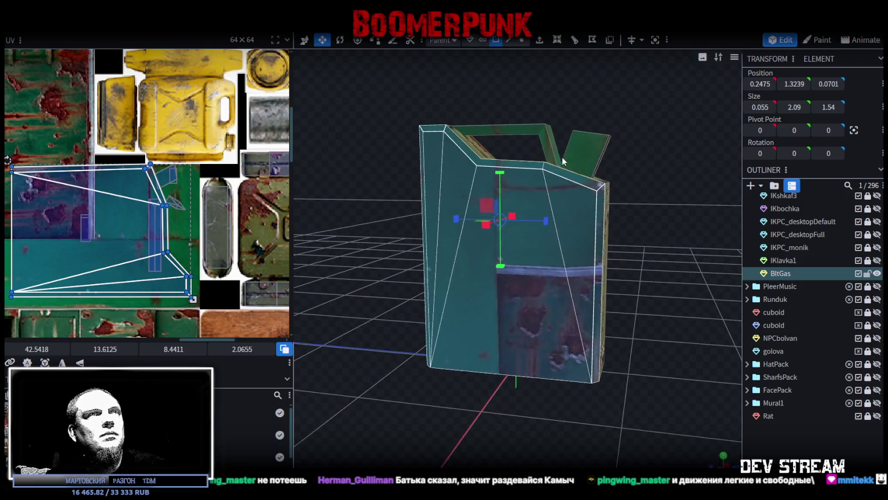
{"action": "left_click", "coordinate": [524, 137]}
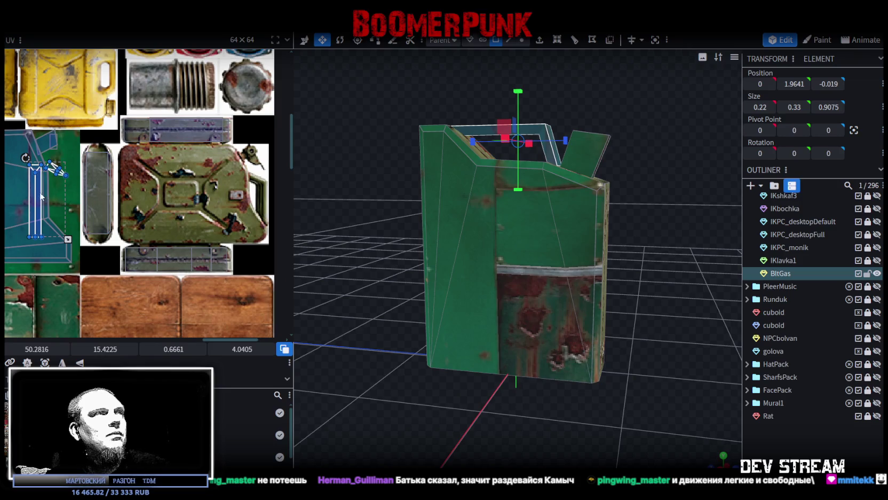
{"action": "left_click_drag", "start_coordinate": [42, 196], "coordinate": [223, 196]}
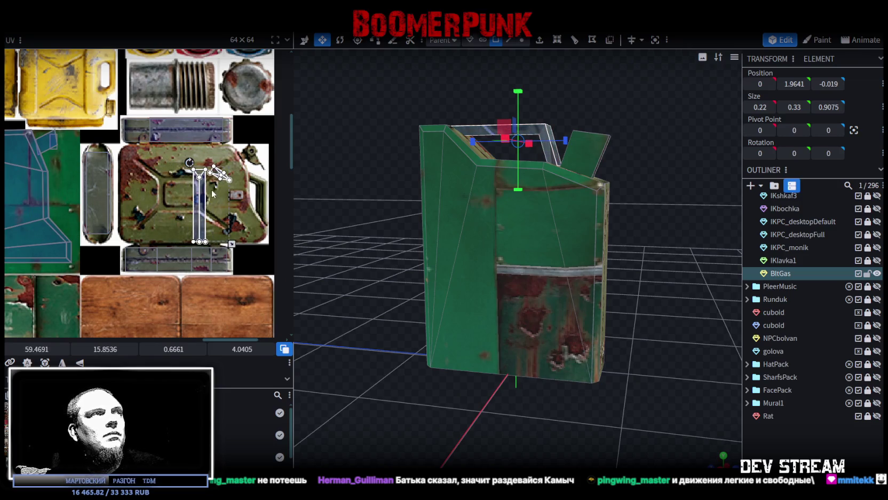
{"action": "scroll", "coordinate": [212, 193], "scroll_direction": "up", "scroll_amount": 3}
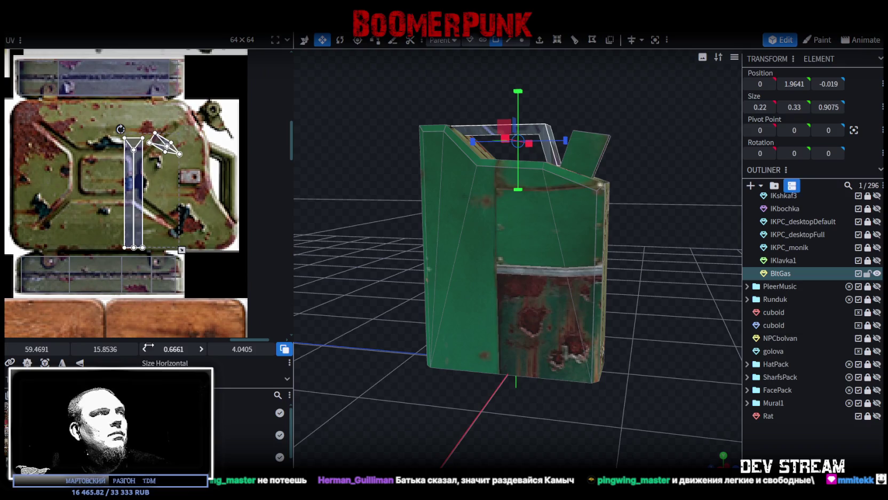
{"action": "left_click", "coordinate": [63, 363]}
{"action": "left_click_drag", "start_coordinate": [170, 196], "coordinate": [226, 218]}
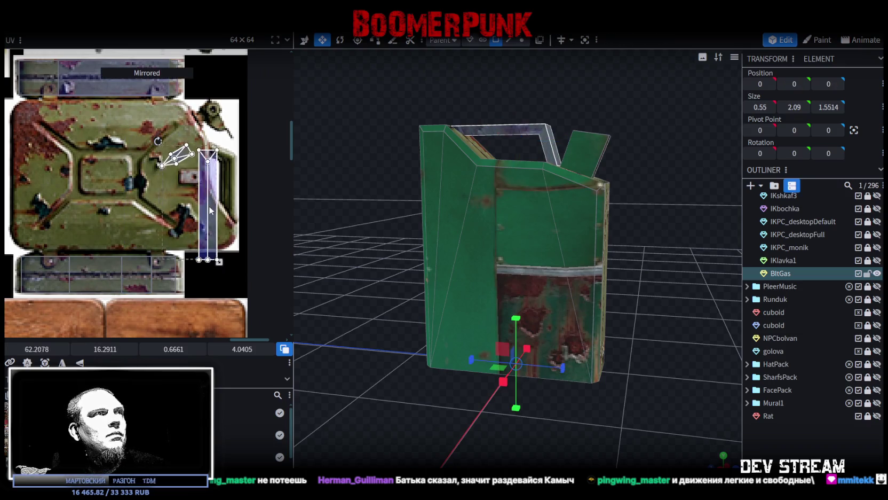
Nudge the body's UV box up and shrink it, pulling its bottom edge up
{"action": "scroll", "coordinate": [214, 235], "scroll_direction": "up", "scroll_amount": 1}
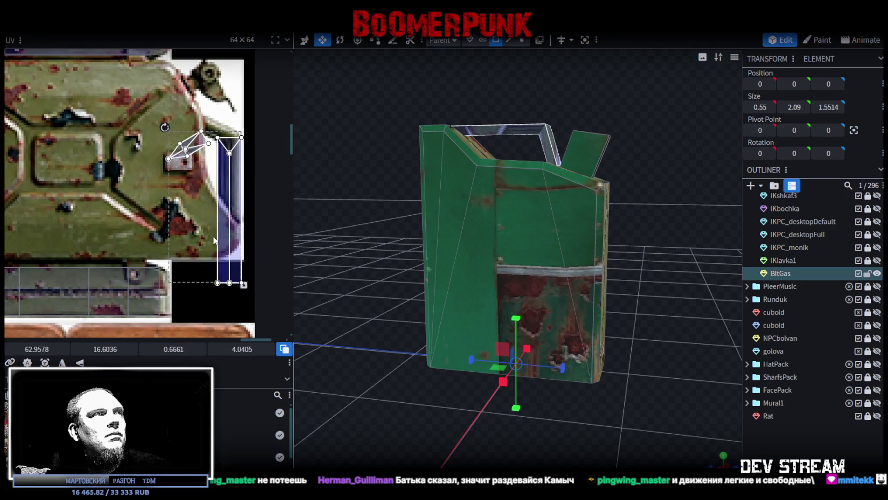
{"action": "left_click", "coordinate": [220, 286]}
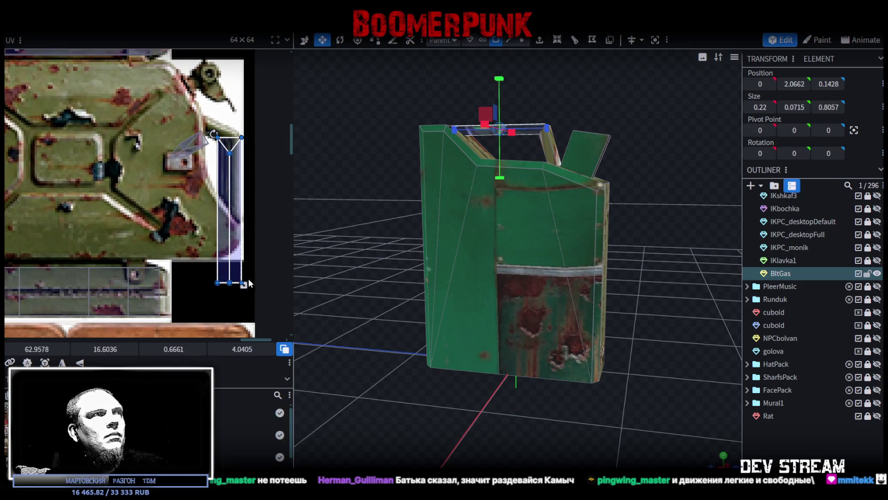
{"action": "left_click", "coordinate": [228, 192]}
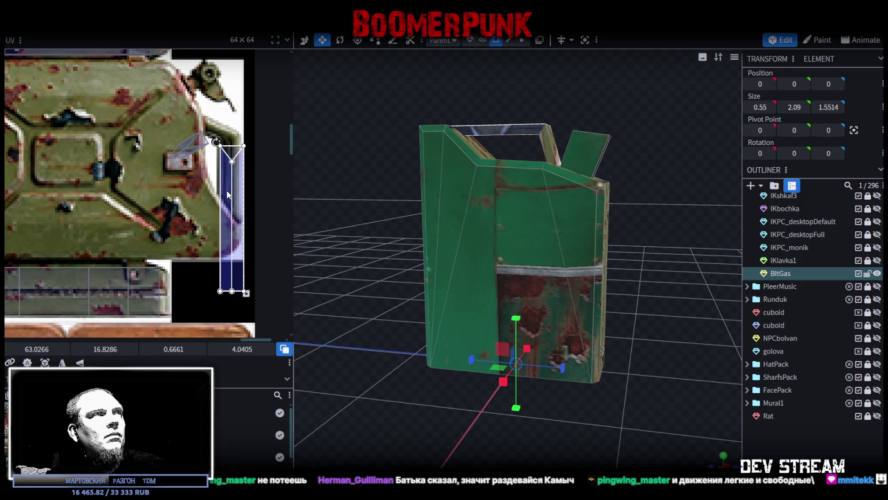
{"action": "key", "text": "Up"}
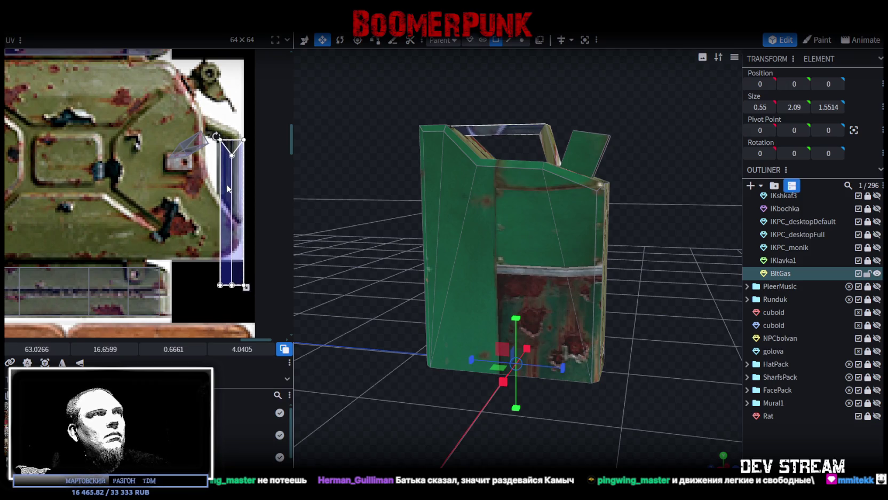
{"action": "left_click_drag", "start_coordinate": [247, 286], "coordinate": [239, 203]}
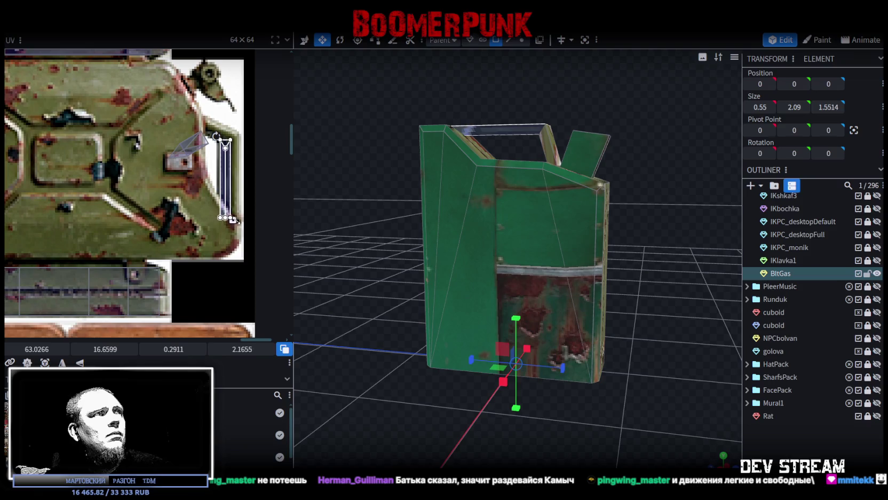
{"action": "scroll", "coordinate": [235, 209], "scroll_direction": "up", "scroll_amount": 3}
{"action": "scroll", "coordinate": [229, 221], "scroll_direction": "up", "scroll_amount": 3}
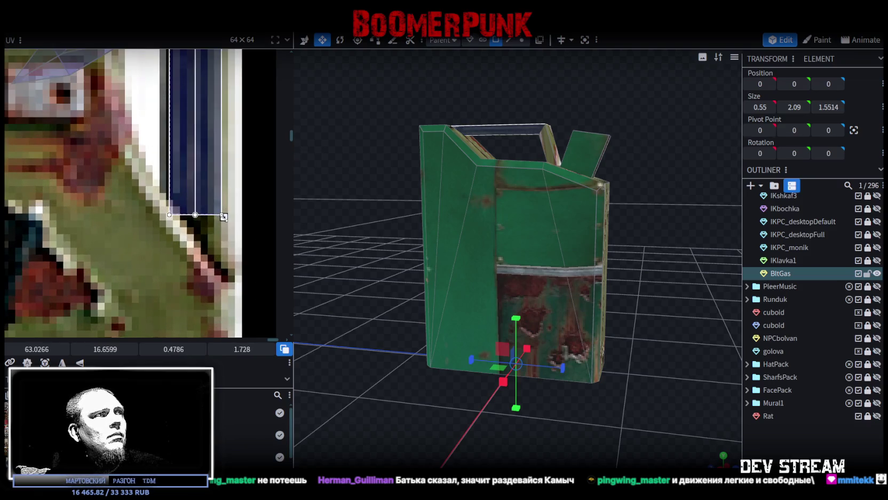
{"action": "left_click_drag", "start_coordinate": [224, 217], "coordinate": [221, 199]}
{"action": "scroll", "coordinate": [214, 193], "scroll_direction": "down", "scroll_amount": 2}
{"action": "scroll", "coordinate": [52, 140], "scroll_direction": "up", "scroll_amount": 2}
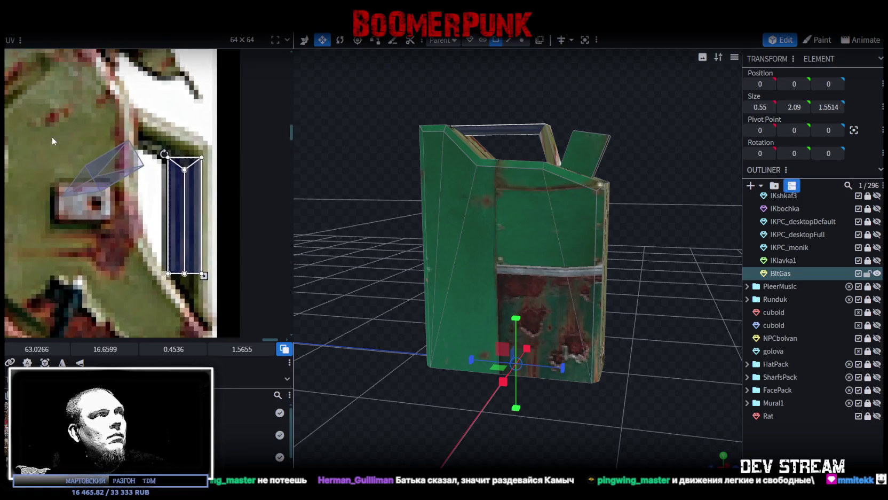
Move, rotate and scale down the top handle piece's UV on the texture
{"action": "left_click", "coordinate": [96, 169]}
{"action": "scroll", "coordinate": [93, 219], "scroll_direction": "down", "scroll_amount": 2}
{"action": "scroll", "coordinate": [94, 219], "scroll_direction": "down", "scroll_amount": 1}
{"action": "scroll", "coordinate": [120, 191], "scroll_direction": "up", "scroll_amount": 4}
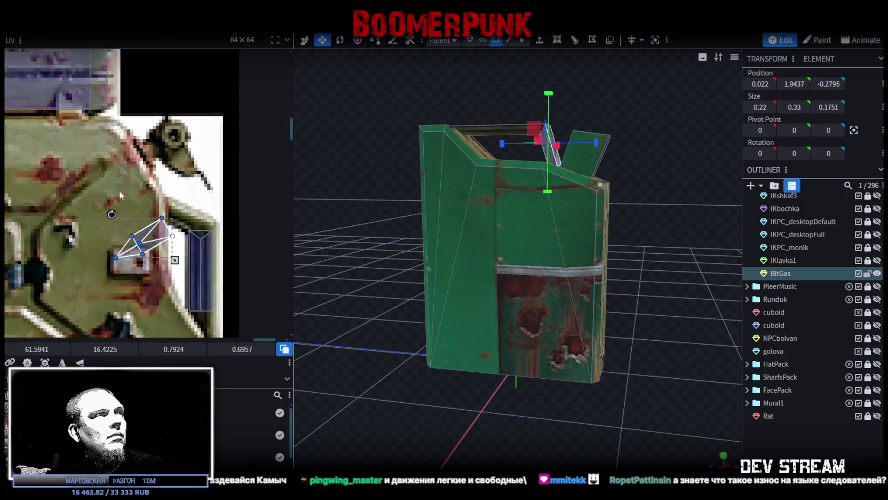
{"action": "scroll", "coordinate": [119, 191], "scroll_direction": "up", "scroll_amount": 1}
{"action": "left_click_drag", "start_coordinate": [167, 243], "coordinate": [163, 220]}
{"action": "left_click_drag", "start_coordinate": [109, 196], "coordinate": [162, 174]}
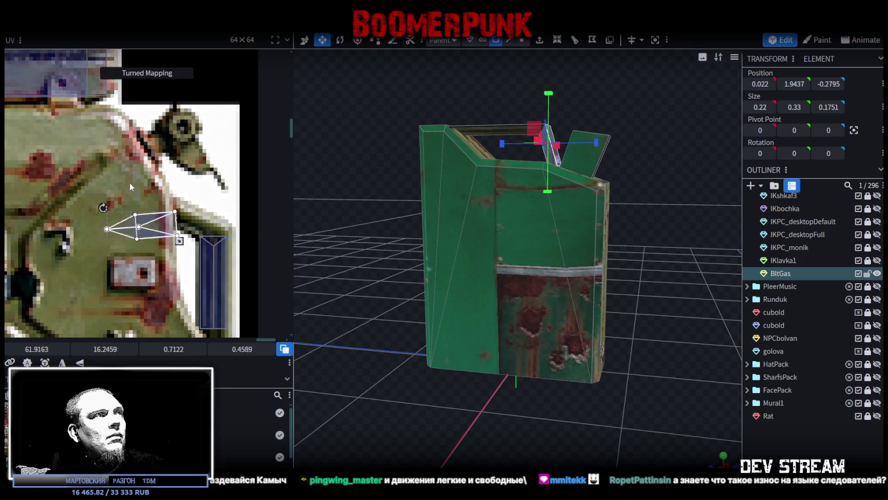
{"action": "mouse_move", "coordinate": [179, 258]}
{"action": "left_mouse_down"}
{"action": "mouse_move", "coordinate": [165, 253]}
{"action": "mouse_move", "coordinate": [216, 244]}
{"action": "left_mouse_up"}
{"action": "left_click_drag", "start_coordinate": [176, 206], "coordinate": [172, 209]}
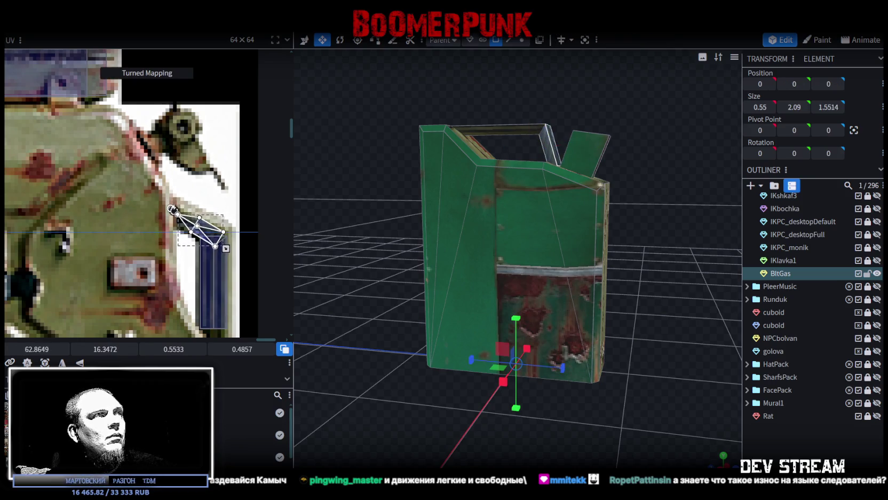
{"action": "left_click_drag", "start_coordinate": [217, 235], "coordinate": [218, 238]}
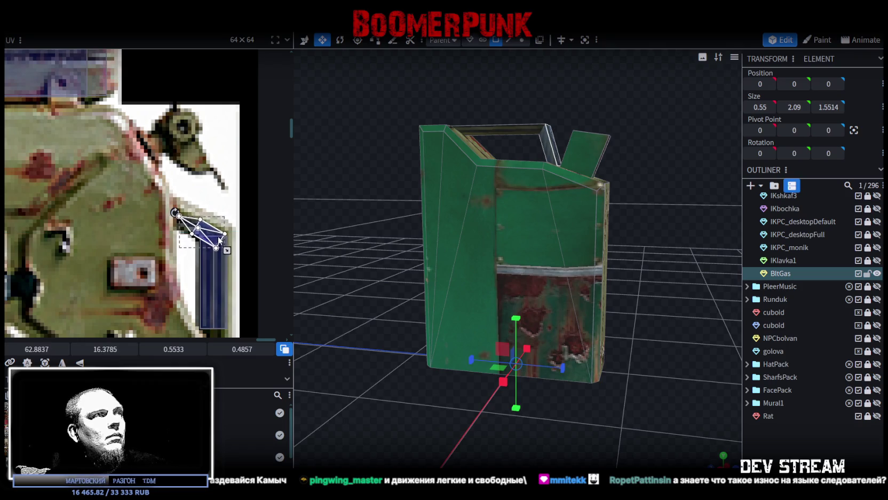
Orbit to a top-down view and select the BltGas model
{"action": "left_click", "coordinate": [797, 441]}
{"action": "mouse_move", "coordinate": [657, 239]}
{"action": "left_mouse_down"}
{"action": "mouse_move", "coordinate": [608, 289]}
{"action": "mouse_move", "coordinate": [586, 295]}
{"action": "mouse_move", "coordinate": [658, 260]}
{"action": "mouse_move", "coordinate": [579, 223]}
{"action": "left_mouse_up"}
{"action": "left_click", "coordinate": [579, 222]}
Select the spout block on top and move its UV onto the jerry can image
{"action": "left_click_drag", "start_coordinate": [603, 185], "coordinate": [622, 151]}
{"action": "left_click", "coordinate": [582, 177]}
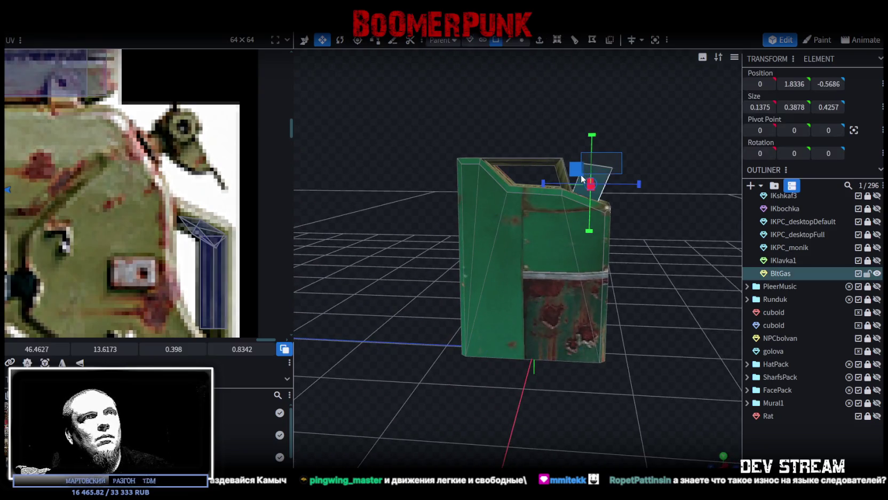
{"action": "scroll", "coordinate": [107, 192], "scroll_direction": "down", "scroll_amount": 3}
{"action": "scroll", "coordinate": [106, 193], "scroll_direction": "down", "scroll_amount": 2}
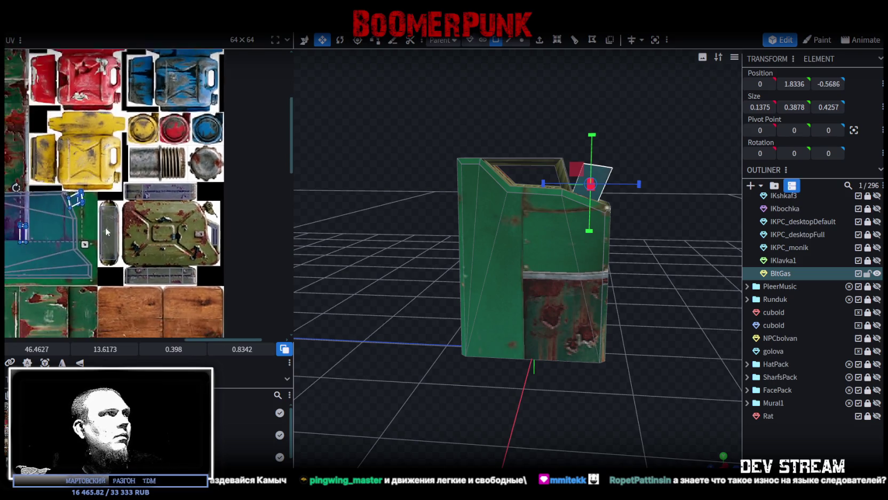
{"action": "scroll", "coordinate": [96, 197], "scroll_direction": "up", "scroll_amount": 2}
{"action": "left_click_drag", "start_coordinate": [80, 198], "coordinate": [245, 221]}
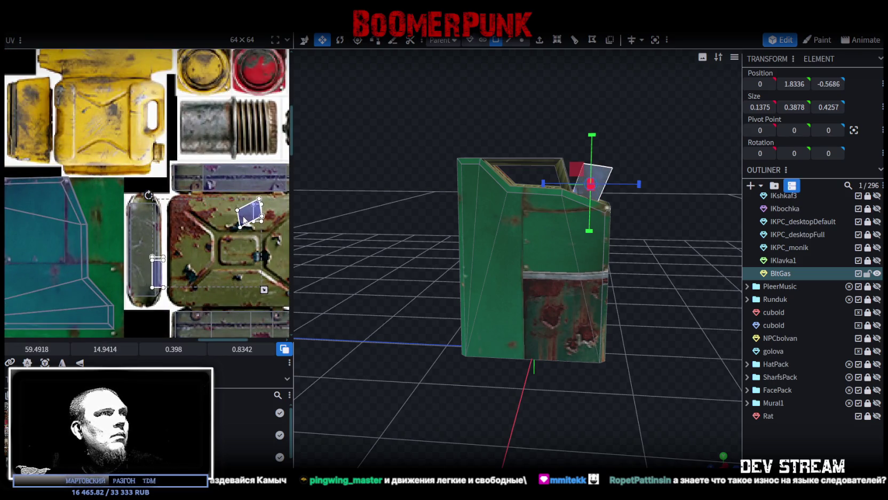
{"action": "middle_click_drag", "start_coordinate": [261, 222], "coordinate": [221, 238]}
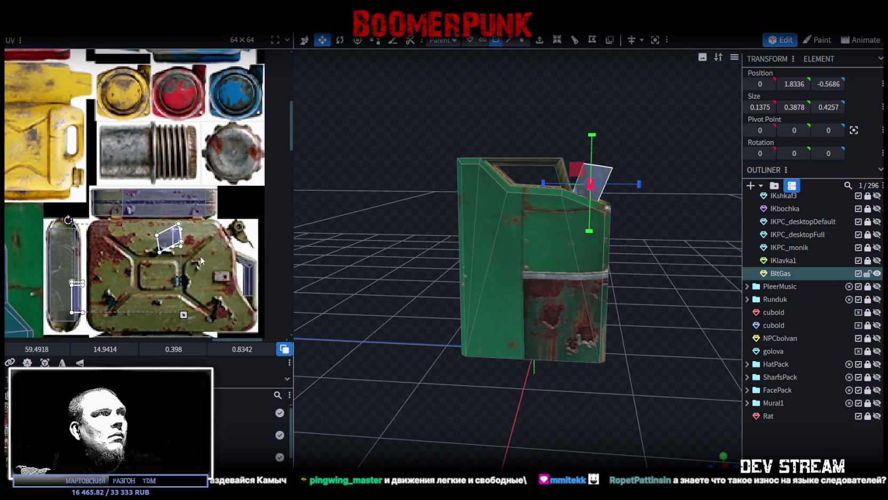
{"action": "scroll", "coordinate": [200, 255], "scroll_direction": "right", "scroll_amount": 3}
Fit the spout face's UV onto the ribbed silver cylinder, resizing and tilting it
{"action": "left_click_drag", "start_coordinate": [112, 233], "coordinate": [82, 124]}
{"action": "mouse_move", "coordinate": [101, 154]}
{"action": "left_mouse_down"}
{"action": "mouse_move", "coordinate": [92, 150]}
{"action": "mouse_move", "coordinate": [153, 188]}
{"action": "left_mouse_up"}
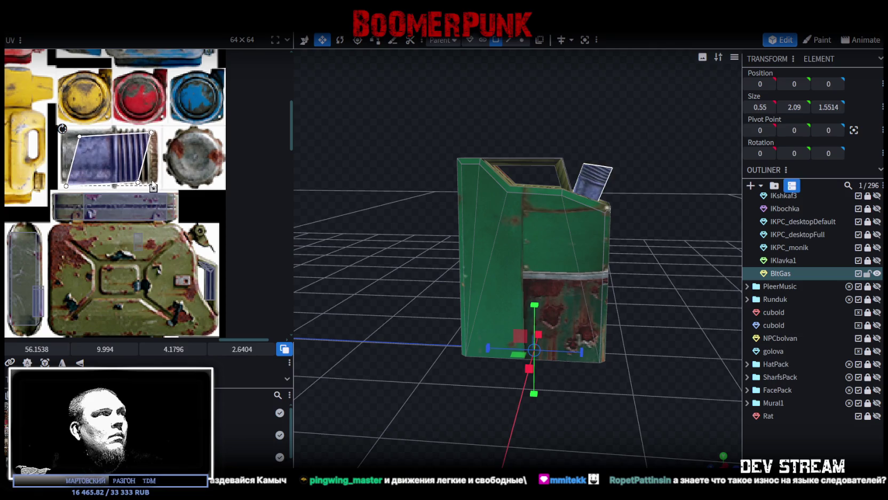
{"action": "scroll", "coordinate": [117, 170], "scroll_direction": "up", "scroll_amount": 1}
{"action": "left_click_drag", "start_coordinate": [114, 164], "coordinate": [108, 158]}
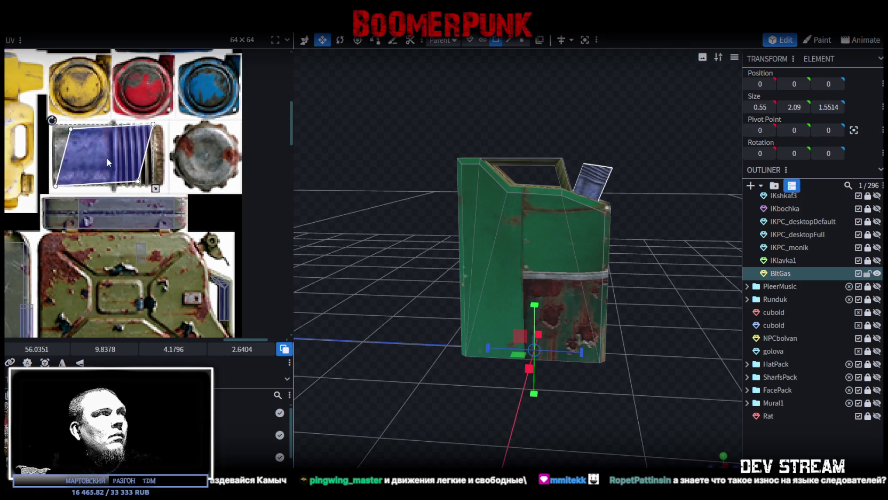
{"action": "mouse_move", "coordinate": [155, 188]}
{"action": "left_mouse_down"}
{"action": "mouse_move", "coordinate": [145, 183]}
{"action": "mouse_move", "coordinate": [158, 187]}
{"action": "left_mouse_up"}
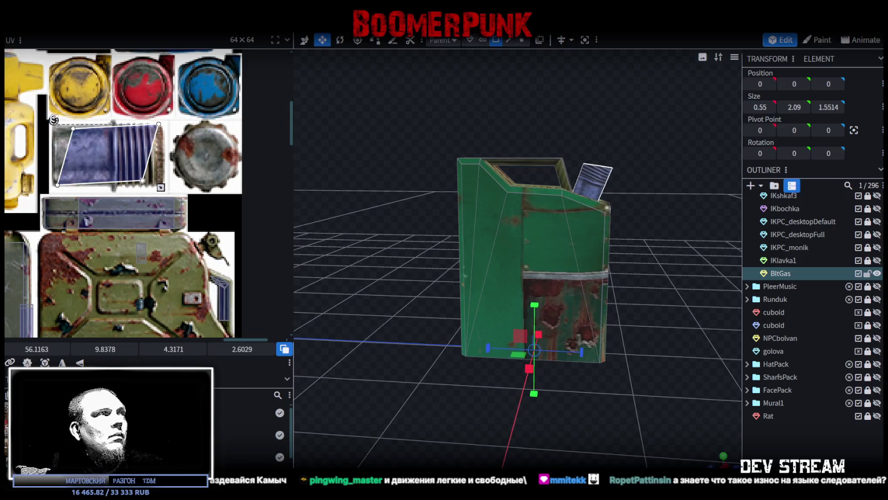
{"action": "left_click_drag", "start_coordinate": [52, 121], "coordinate": [61, 120]}
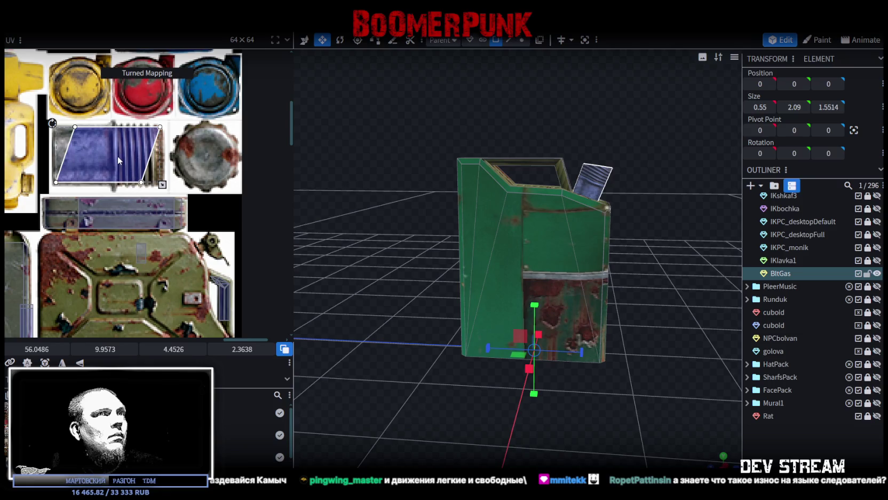
{"action": "left_click_drag", "start_coordinate": [117, 156], "coordinate": [117, 158]}
{"action": "scroll", "coordinate": [158, 176], "scroll_direction": "up", "scroll_amount": 2}
{"action": "left_click_drag", "start_coordinate": [132, 190], "coordinate": [158, 189]}
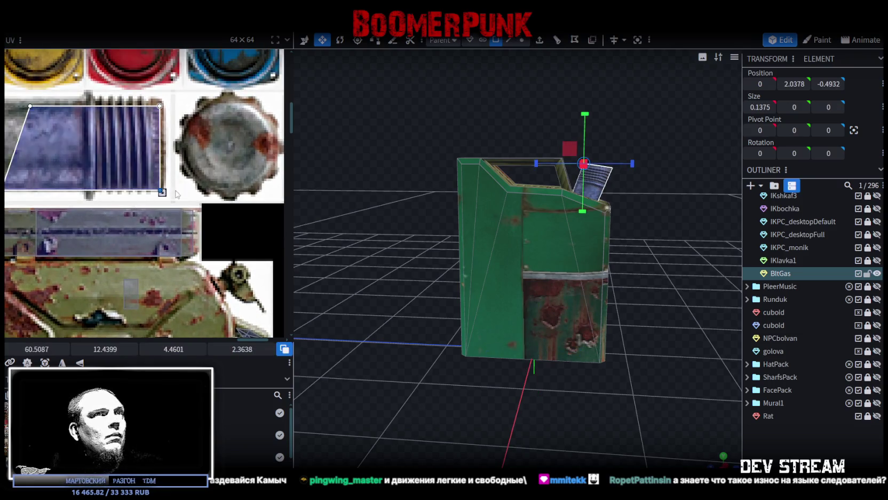
{"action": "left_click", "coordinate": [104, 145]}
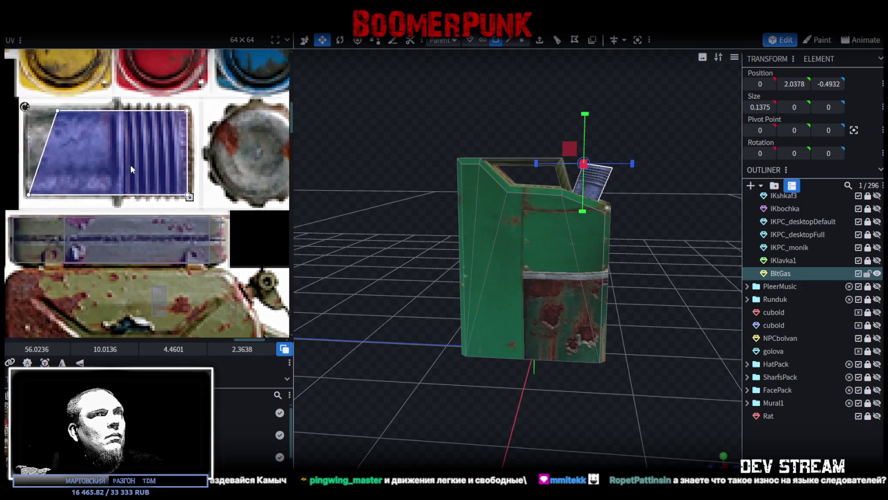
{"action": "left_click_drag", "start_coordinate": [103, 124], "coordinate": [89, 125]}
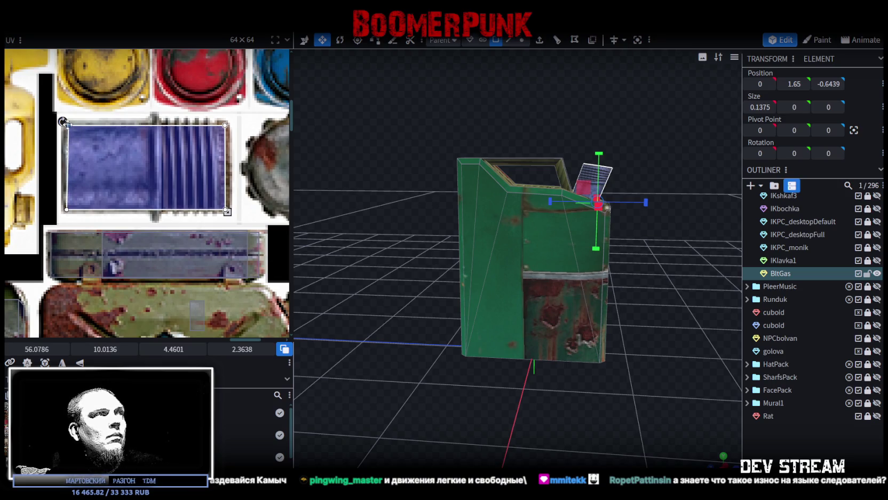
Shift the cylinder mapping's top-left corner slightly right, checking it from close up
{"action": "left_click_drag", "start_coordinate": [541, 262], "coordinate": [596, 255]}
{"action": "scroll", "coordinate": [600, 249], "scroll_direction": "up", "scroll_amount": 3}
{"action": "scroll", "coordinate": [603, 252], "scroll_direction": "up", "scroll_amount": 3}
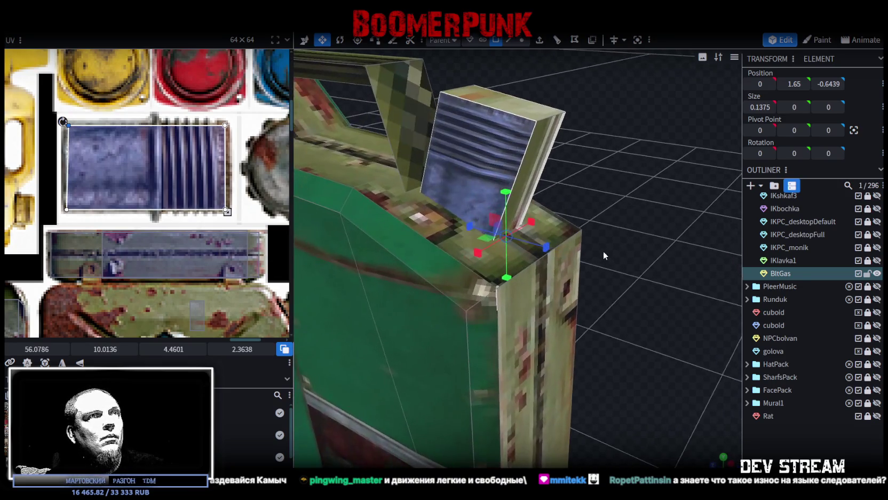
{"action": "left_click_drag", "start_coordinate": [68, 125], "coordinate": [84, 125]}
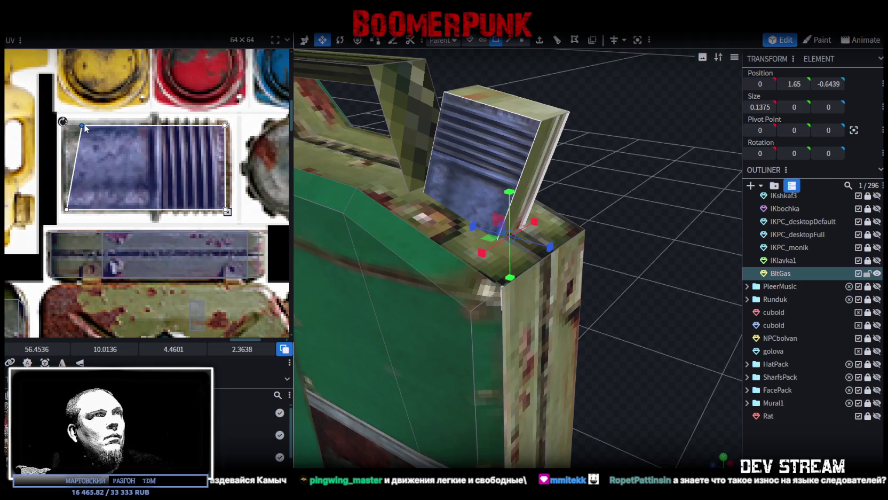
{"action": "scroll", "coordinate": [78, 143], "scroll_direction": "down", "scroll_amount": 2}
{"action": "scroll", "coordinate": [75, 168], "scroll_direction": "down", "scroll_amount": 2}
{"action": "scroll", "coordinate": [125, 169], "scroll_direction": "up", "scroll_amount": 2}
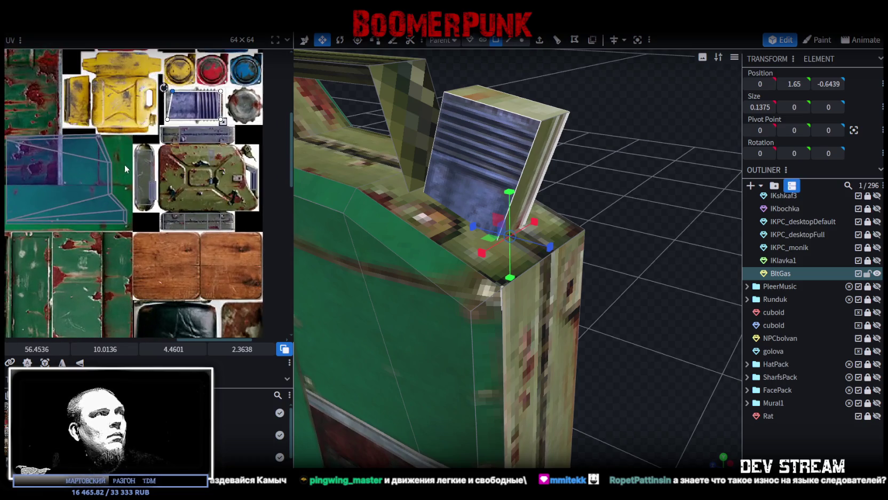
{"action": "scroll", "coordinate": [168, 186], "scroll_direction": "down", "scroll_amount": 1}
Rotate the small top block's UV and move it onto the ribbed texture
{"action": "left_click", "coordinate": [528, 167]}
{"action": "mouse_move", "coordinate": [585, 143]}
{"action": "left_mouse_down"}
{"action": "mouse_move", "coordinate": [647, 189]}
{"action": "mouse_move", "coordinate": [507, 134]}
{"action": "mouse_move", "coordinate": [558, 138]}
{"action": "mouse_move", "coordinate": [555, 147]}
{"action": "left_mouse_up"}
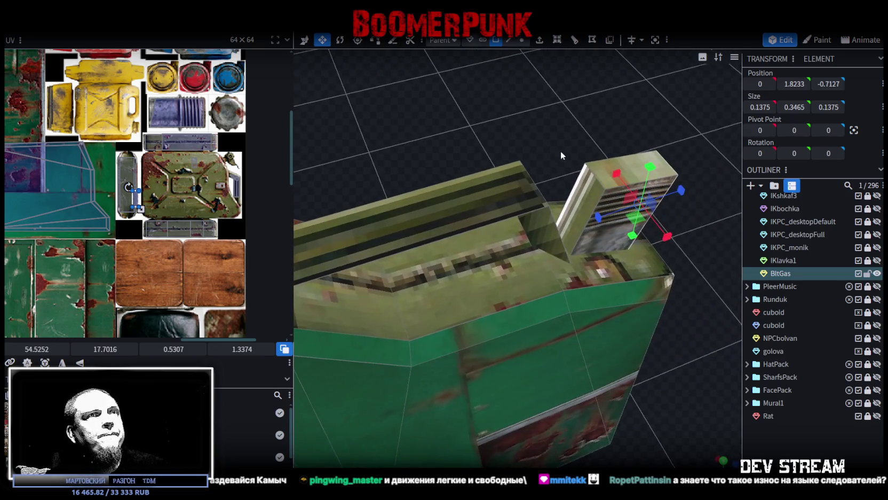
{"action": "left_click", "coordinate": [585, 192]}
{"action": "scroll", "coordinate": [171, 167], "scroll_direction": "up", "scroll_amount": 1}
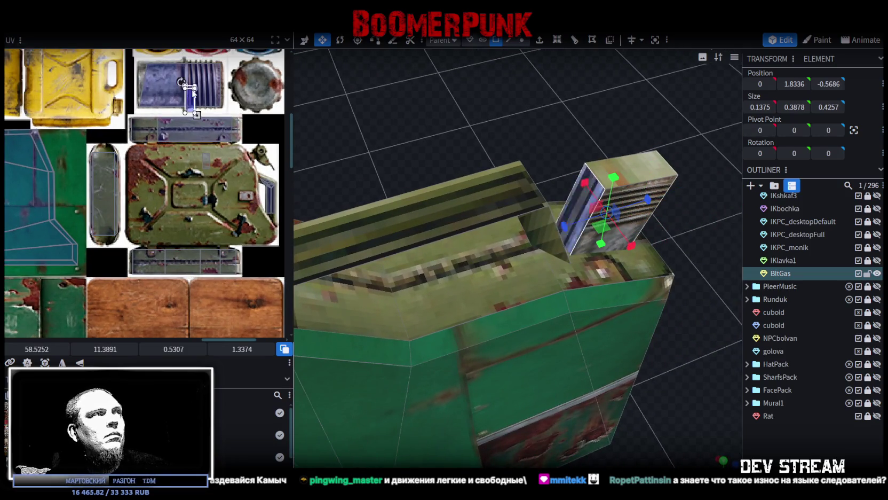
{"action": "right_click", "coordinate": [184, 90]}
{"action": "left_click", "coordinate": [221, 286]}
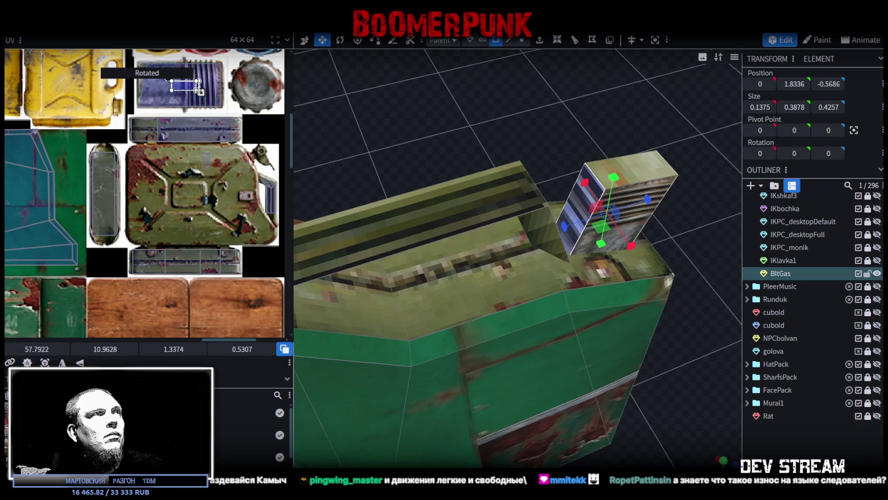
{"action": "mouse_move", "coordinate": [183, 86]}
{"action": "left_mouse_down"}
{"action": "mouse_move", "coordinate": [164, 80]}
{"action": "mouse_move", "coordinate": [223, 98]}
{"action": "left_mouse_up"}
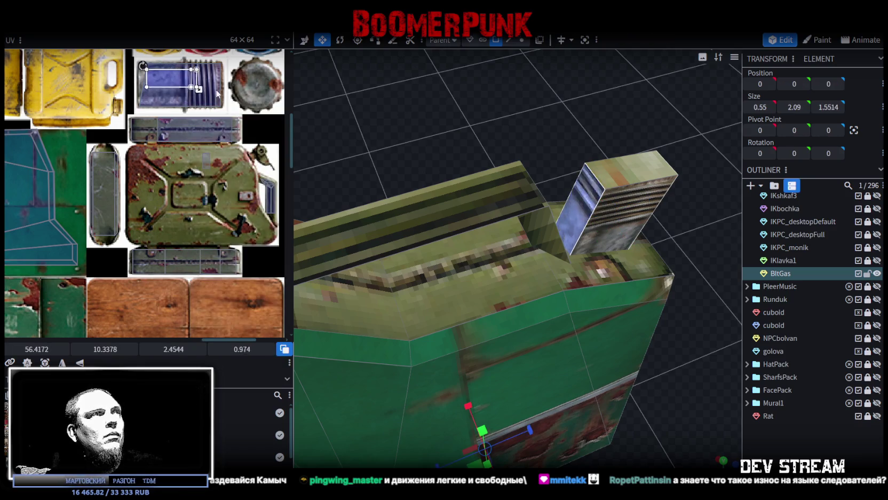
Widen the larger top block and flatten it into a thin plate
{"action": "mouse_move", "coordinate": [371, 136]}
{"action": "left_mouse_down"}
{"action": "mouse_move", "coordinate": [631, 158]}
{"action": "mouse_move", "coordinate": [619, 221]}
{"action": "mouse_move", "coordinate": [558, 231]}
{"action": "mouse_move", "coordinate": [597, 242]}
{"action": "mouse_move", "coordinate": [504, 291]}
{"action": "mouse_move", "coordinate": [522, 267]}
{"action": "mouse_move", "coordinate": [469, 241]}
{"action": "mouse_move", "coordinate": [479, 257]}
{"action": "mouse_move", "coordinate": [447, 222]}
{"action": "mouse_move", "coordinate": [586, 253]}
{"action": "mouse_move", "coordinate": [480, 217]}
{"action": "left_mouse_up"}
{"action": "left_click", "coordinate": [498, 298]}
{"action": "left_click", "coordinate": [479, 258]}
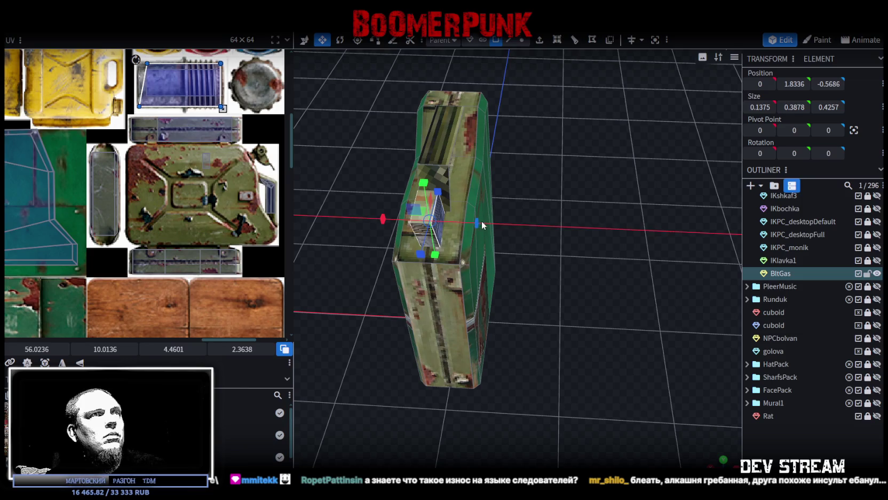
{"action": "mouse_move", "coordinate": [478, 221]}
{"action": "left_mouse_down"}
{"action": "mouse_move", "coordinate": [498, 227]}
{"action": "mouse_move", "coordinate": [322, 200]}
{"action": "left_mouse_up"}
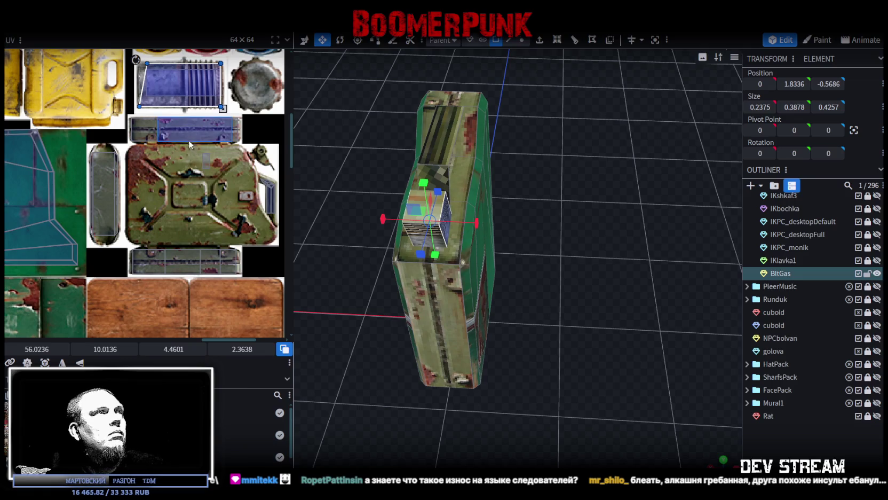
{"action": "scroll", "coordinate": [187, 136], "scroll_direction": "down", "scroll_amount": 2}
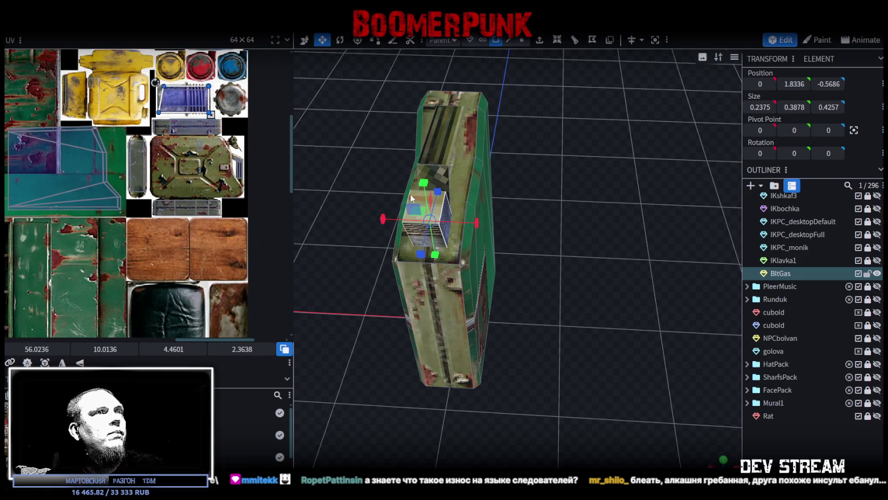
{"action": "left_click_drag", "start_coordinate": [414, 196], "coordinate": [394, 183]}
{"action": "scroll", "coordinate": [193, 120], "scroll_direction": "up", "scroll_amount": 2}
Map the plate onto the gear-shaped cap texture, enlarging and trimming its UV
{"action": "left_click_drag", "start_coordinate": [203, 172], "coordinate": [245, 90]}
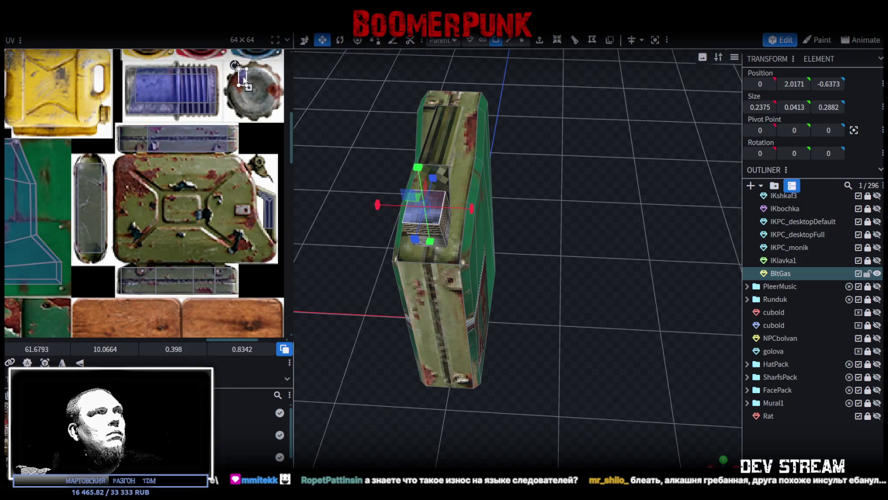
{"action": "left_click_drag", "start_coordinate": [254, 91], "coordinate": [269, 110]}
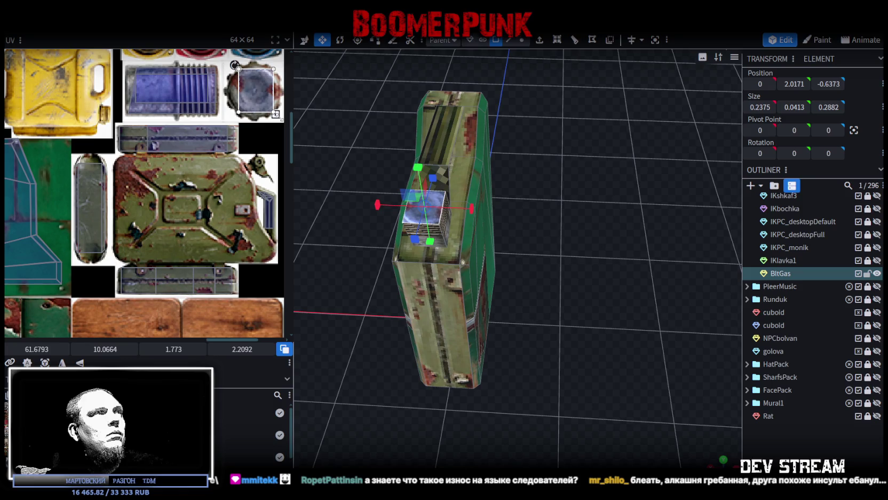
{"action": "scroll", "coordinate": [266, 96], "scroll_direction": "up", "scroll_amount": 2}
{"action": "left_click", "coordinate": [219, 87]}
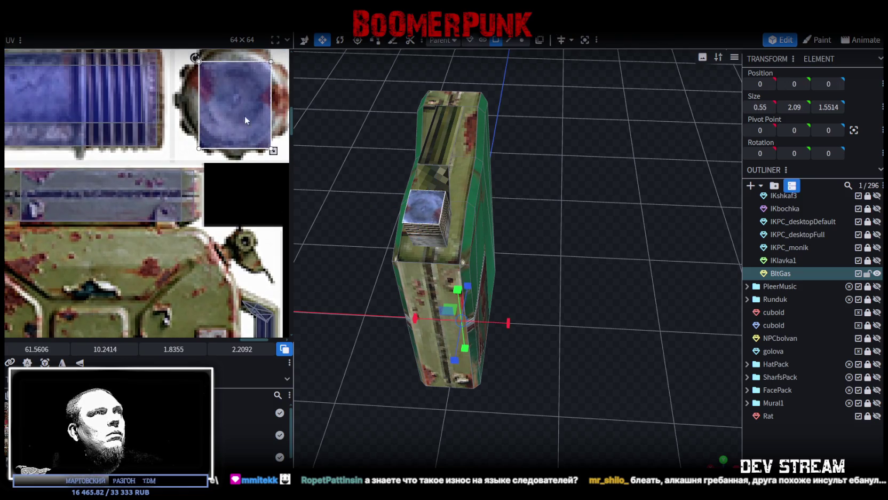
{"action": "left_click_drag", "start_coordinate": [273, 151], "coordinate": [275, 139]}
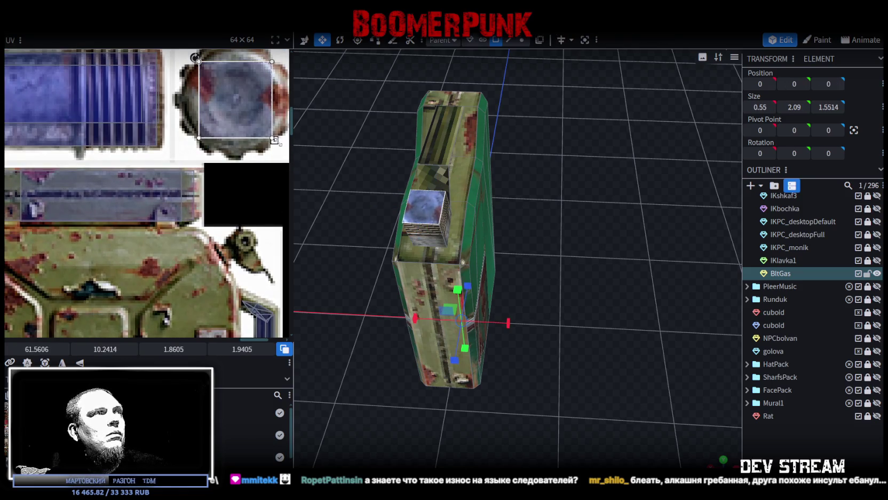
{"action": "left_click", "coordinate": [787, 431]}
{"action": "mouse_move", "coordinate": [527, 320]}
{"action": "left_mouse_down"}
{"action": "mouse_move", "coordinate": [622, 263]}
{"action": "mouse_move", "coordinate": [505, 267]}
{"action": "left_mouse_up"}
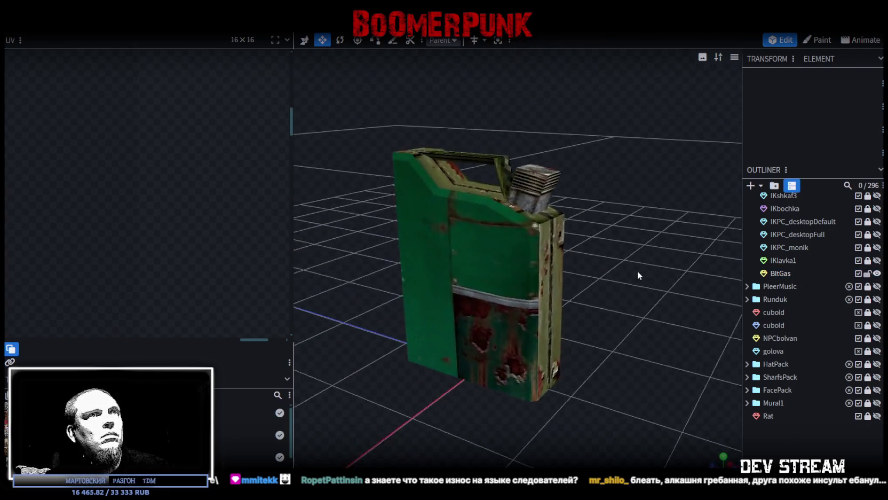
Move the top face's UV onto the jerry-can texture and stretch the body face's UV area right and down
{"action": "left_click", "coordinate": [413, 231]}
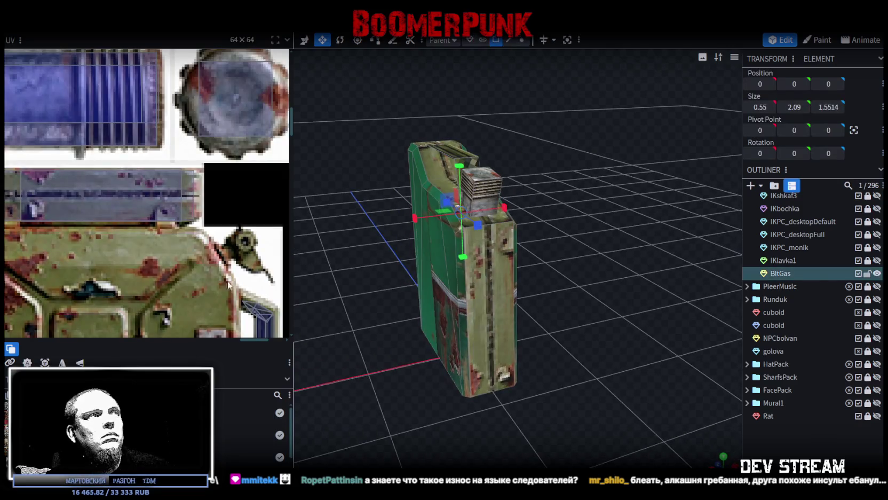
{"action": "scroll", "coordinate": [229, 285], "scroll_direction": "down", "scroll_amount": 5}
{"action": "scroll", "coordinate": [119, 247], "scroll_direction": "up", "scroll_amount": 2}
{"action": "scroll", "coordinate": [94, 221], "scroll_direction": "up", "scroll_amount": 1}
{"action": "scroll", "coordinate": [164, 197], "scroll_direction": "up", "scroll_amount": 2}
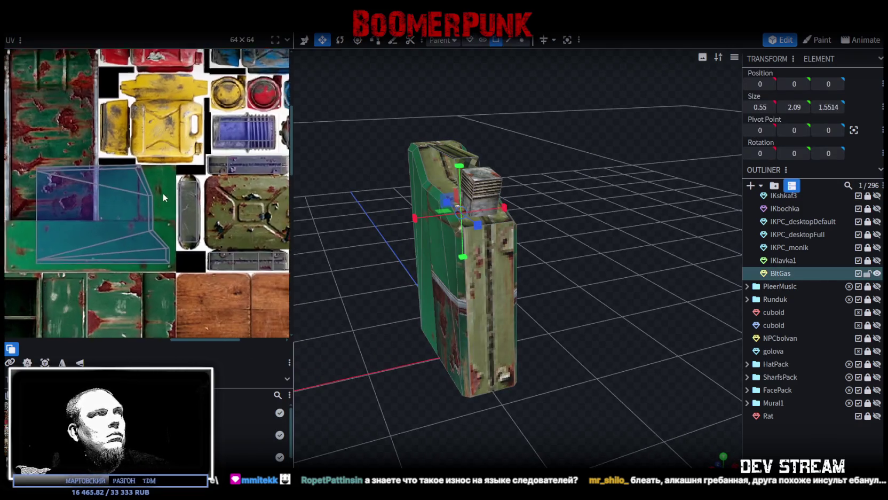
{"action": "scroll", "coordinate": [93, 176], "scroll_direction": "down", "scroll_amount": 1}
{"action": "left_click", "coordinate": [46, 158]}
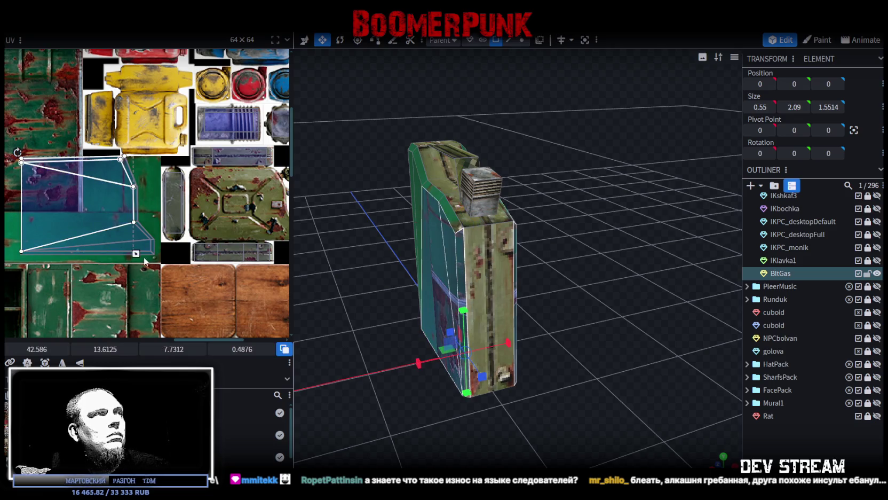
{"action": "left_click", "coordinate": [75, 188]}
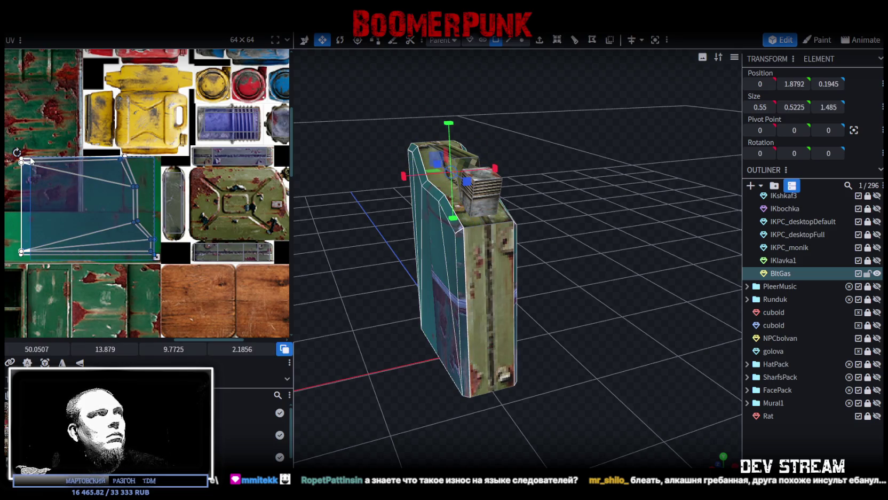
{"action": "mouse_move", "coordinate": [75, 189]}
{"action": "left_mouse_down"}
{"action": "mouse_move", "coordinate": [237, 231]}
{"action": "mouse_move", "coordinate": [189, 239]}
{"action": "left_mouse_up"}
{"action": "left_click", "coordinate": [146, 174]}
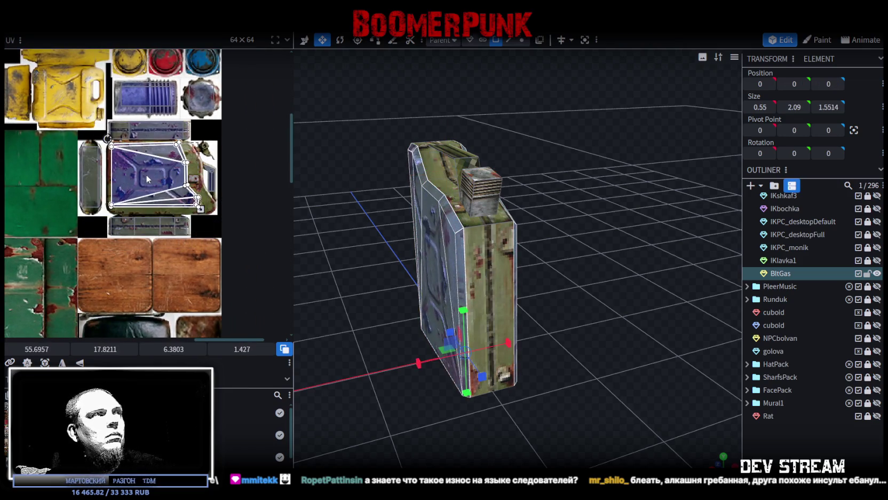
{"action": "scroll", "coordinate": [133, 162], "scroll_direction": "up", "scroll_amount": 3}
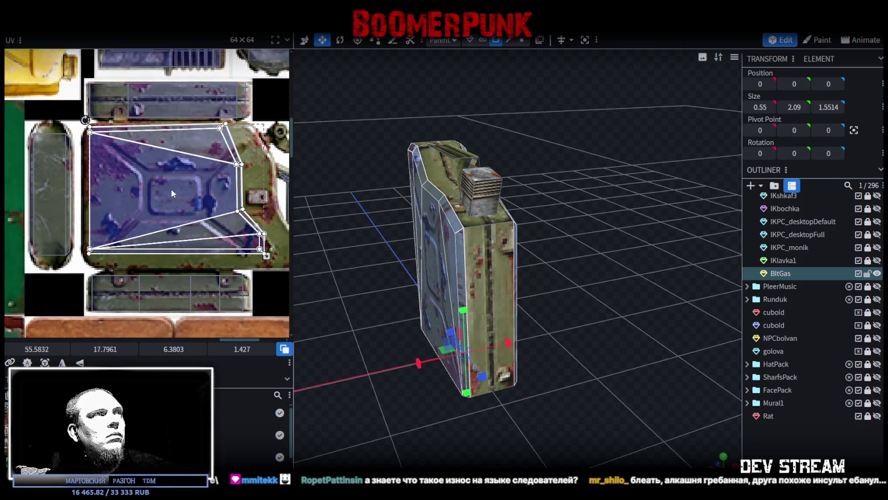
{"action": "scroll", "coordinate": [172, 190], "scroll_direction": "down", "scroll_amount": 1}
{"action": "left_click_drag", "start_coordinate": [243, 233], "coordinate": [277, 241]}
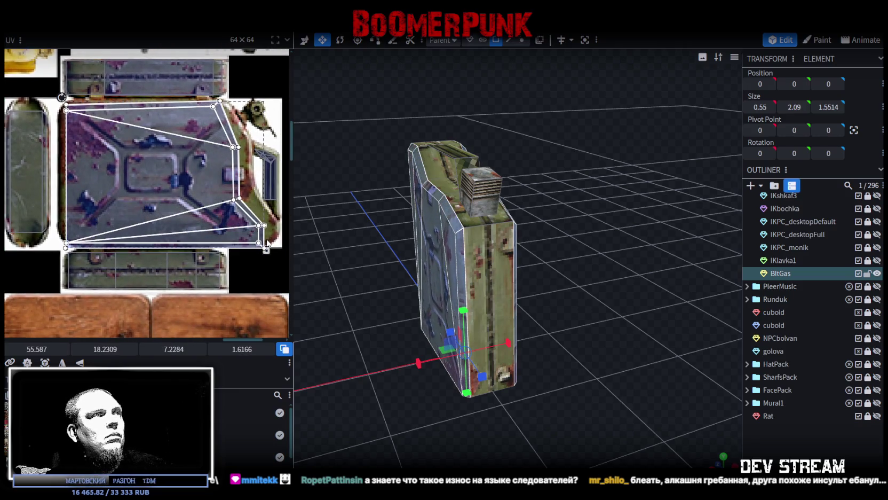
{"action": "left_click_drag", "start_coordinate": [277, 241], "coordinate": [277, 246]}
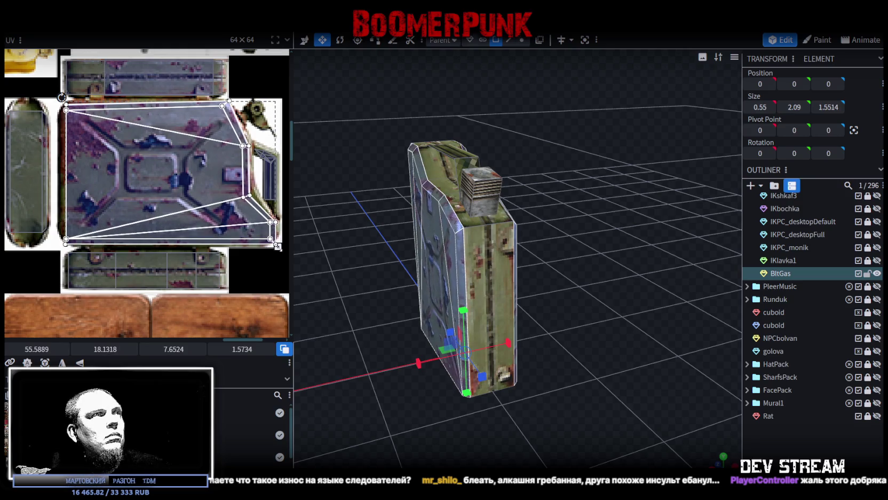
Nudge the top bevel strip's UV corner, then pick the bottom strip and side bevel pieces
{"action": "scroll", "coordinate": [233, 124], "scroll_direction": "up", "scroll_amount": 1}
{"action": "scroll", "coordinate": [233, 123], "scroll_direction": "up", "scroll_amount": 1}
{"action": "scroll", "coordinate": [214, 126], "scroll_direction": "up", "scroll_amount": 1}
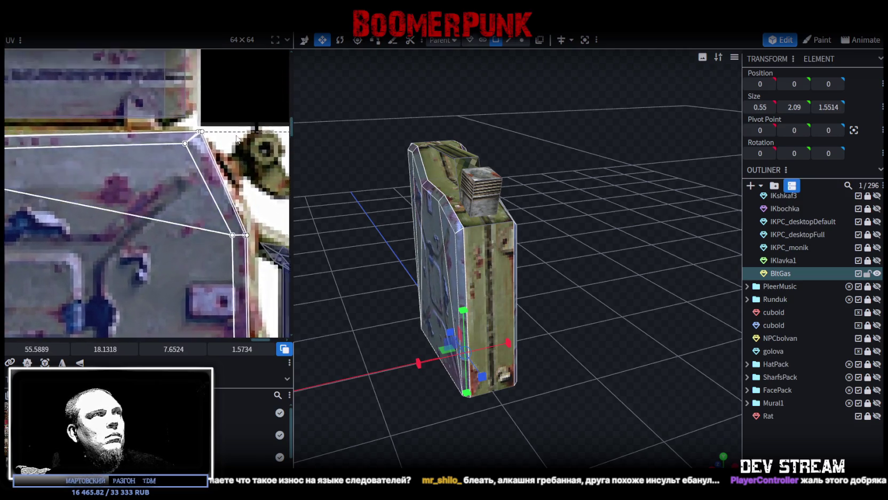
{"action": "scroll", "coordinate": [199, 128], "scroll_direction": "up", "scroll_amount": 1}
{"action": "left_click", "coordinate": [173, 137]}
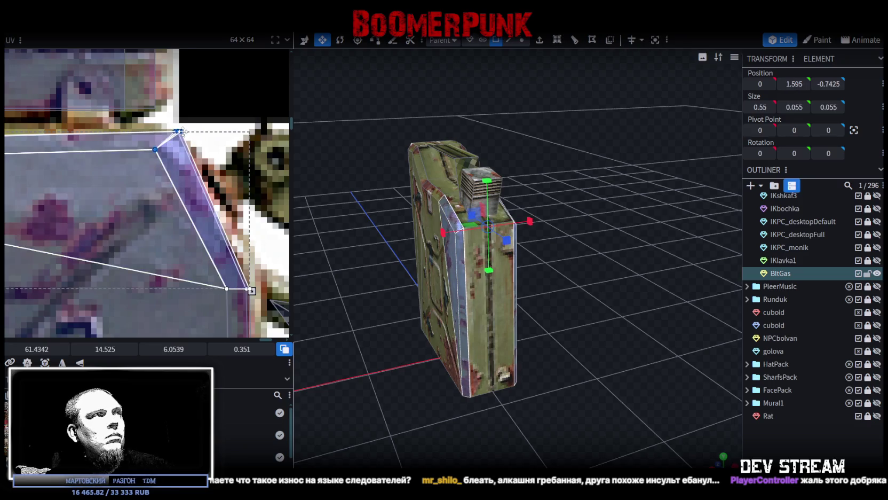
{"action": "left_click_drag", "start_coordinate": [173, 138], "coordinate": [175, 137]}
{"action": "scroll", "coordinate": [161, 149], "scroll_direction": "down", "scroll_amount": 1}
{"action": "scroll", "coordinate": [71, 163], "scroll_direction": "up", "scroll_amount": 1}
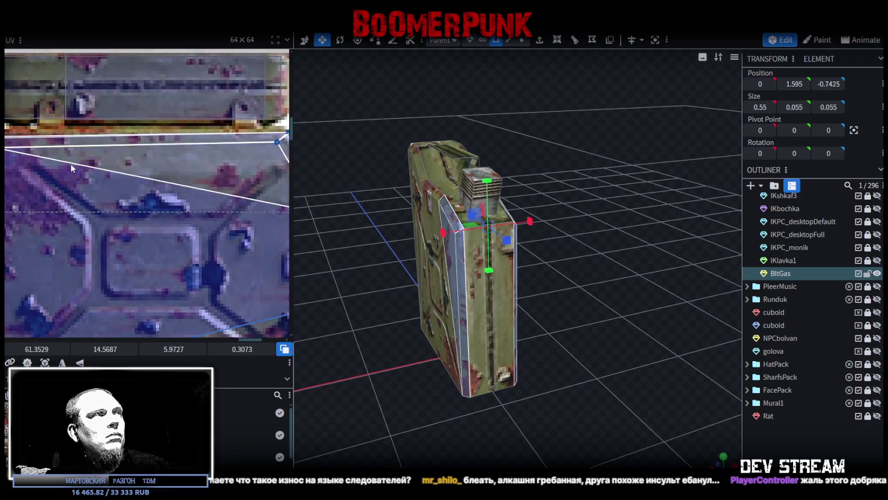
{"action": "scroll", "coordinate": [120, 142], "scroll_direction": "up", "scroll_amount": 1}
{"action": "left_click", "coordinate": [151, 142]}
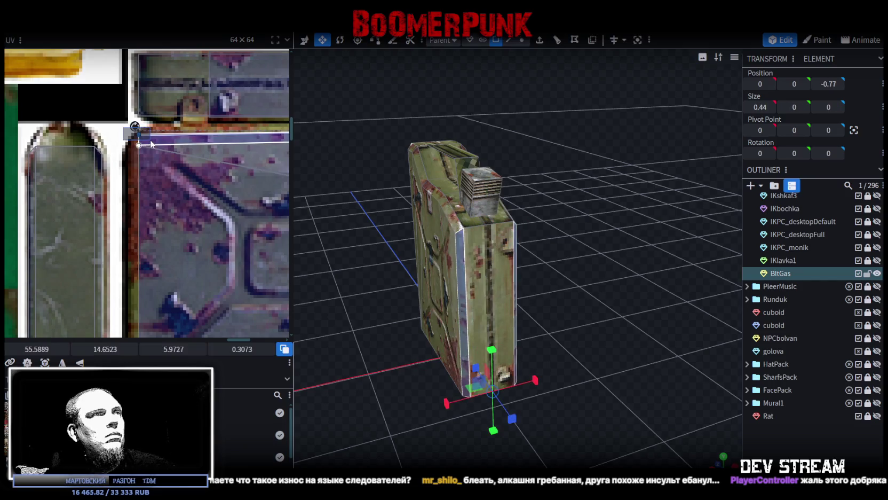
{"action": "left_click", "coordinate": [143, 150]}
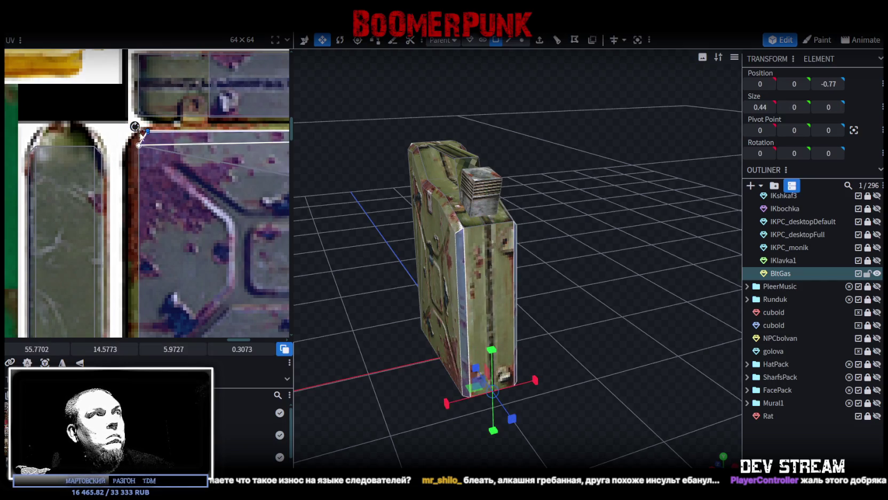
{"action": "left_click", "coordinate": [142, 149]}
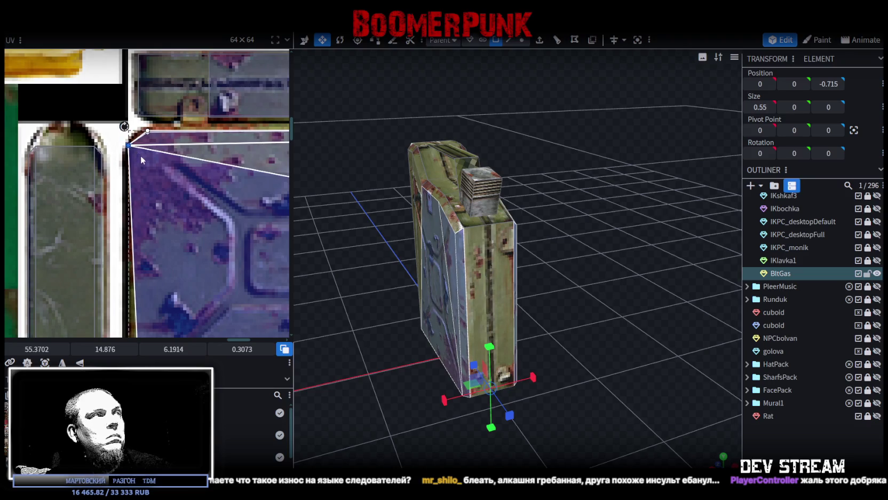
{"action": "scroll", "coordinate": [164, 200], "scroll_direction": "down", "scroll_amount": 2}
{"action": "scroll", "coordinate": [164, 201], "scroll_direction": "down", "scroll_amount": 2}
Shift the UV corners of a bevel face and its opposite bevel face to fit the texture
{"action": "left_click", "coordinate": [154, 220]}
{"action": "scroll", "coordinate": [160, 160], "scroll_direction": "up", "scroll_amount": 3}
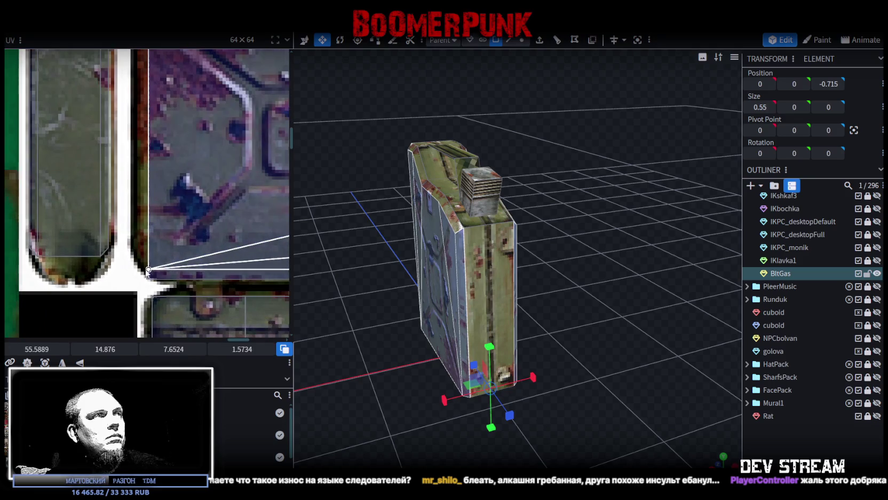
{"action": "scroll", "coordinate": [167, 127], "scroll_direction": "up", "scroll_amount": 2}
{"action": "mouse_move", "coordinate": [123, 96]}
{"action": "left_mouse_down"}
{"action": "mouse_move", "coordinate": [125, 134]}
{"action": "mouse_move", "coordinate": [148, 188]}
{"action": "mouse_move", "coordinate": [122, 151]}
{"action": "left_mouse_up"}
{"action": "scroll", "coordinate": [125, 134], "scroll_direction": "down", "scroll_amount": 2}
{"action": "scroll", "coordinate": [153, 95], "scroll_direction": "up", "scroll_amount": 2}
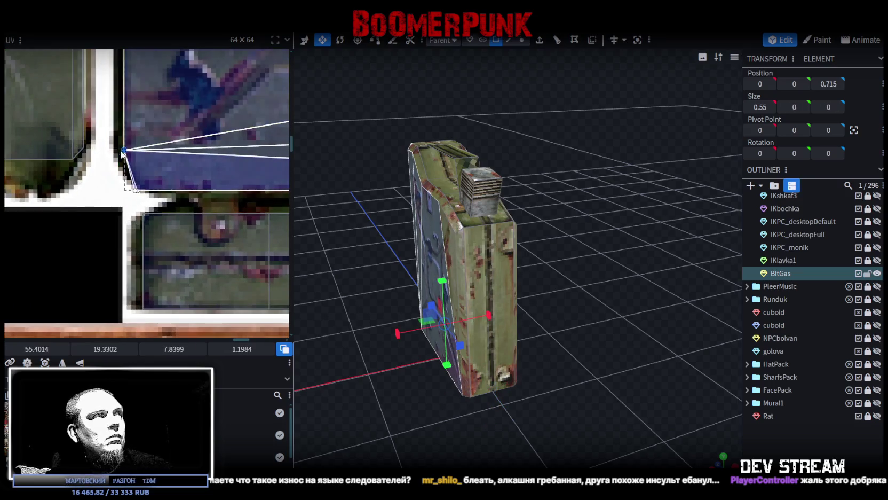
{"action": "left_click_drag", "start_coordinate": [137, 190], "coordinate": [145, 186]}
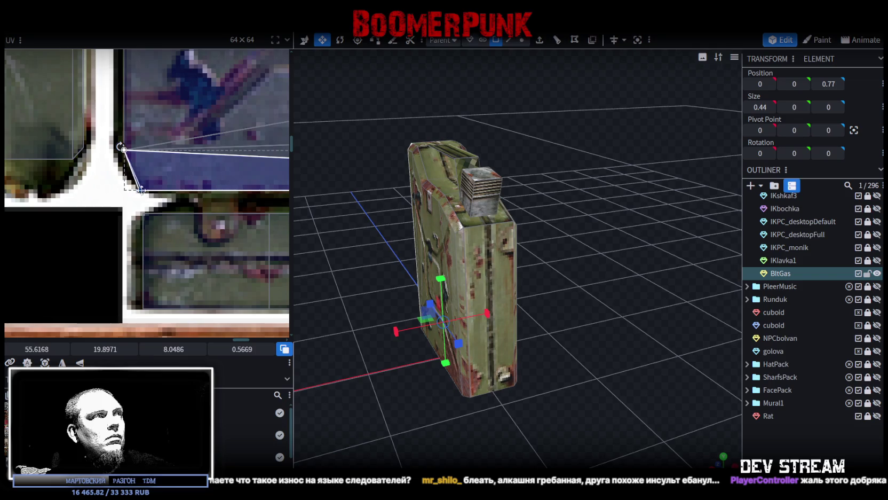
{"action": "scroll", "coordinate": [155, 190], "scroll_direction": "down", "scroll_amount": 5}
{"action": "scroll", "coordinate": [176, 187], "scroll_direction": "up", "scroll_amount": 2}
{"action": "scroll", "coordinate": [192, 184], "scroll_direction": "up", "scroll_amount": 2}
{"action": "scroll", "coordinate": [204, 182], "scroll_direction": "up", "scroll_amount": 2}
Shift the UV areas of the top and sloped bevel pieces beside the filler cap slightly left and up
{"action": "left_click", "coordinate": [190, 181]}
{"action": "left_click_drag", "start_coordinate": [194, 181], "coordinate": [179, 180]}
{"action": "left_click", "coordinate": [174, 94]}
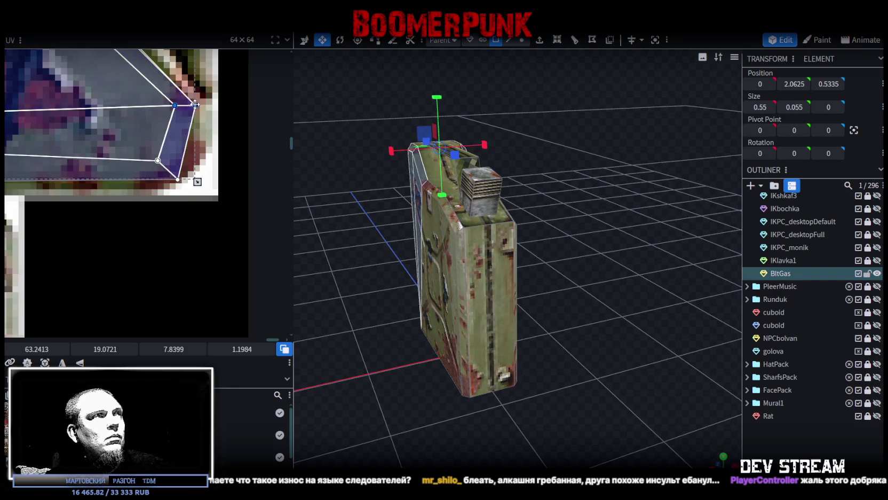
{"action": "left_click_drag", "start_coordinate": [195, 104], "coordinate": [190, 106]}
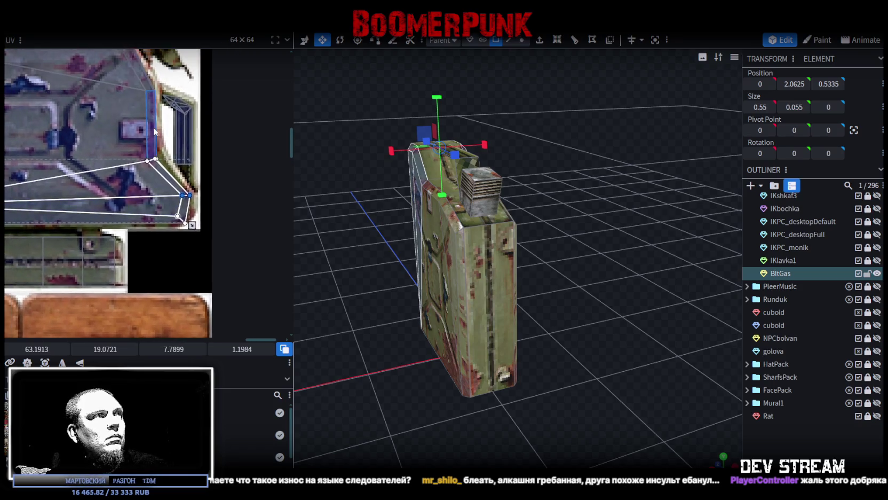
{"action": "left_click", "coordinate": [158, 193]}
{"action": "left_click_drag", "start_coordinate": [155, 184], "coordinate": [155, 181]}
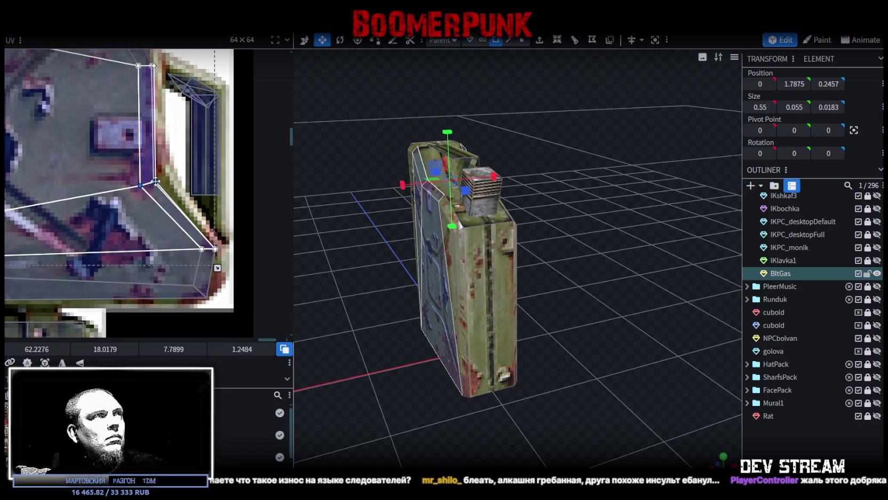
{"action": "scroll", "coordinate": [118, 97], "scroll_direction": "up", "scroll_amount": 3}
{"action": "left_click", "coordinate": [126, 104]}
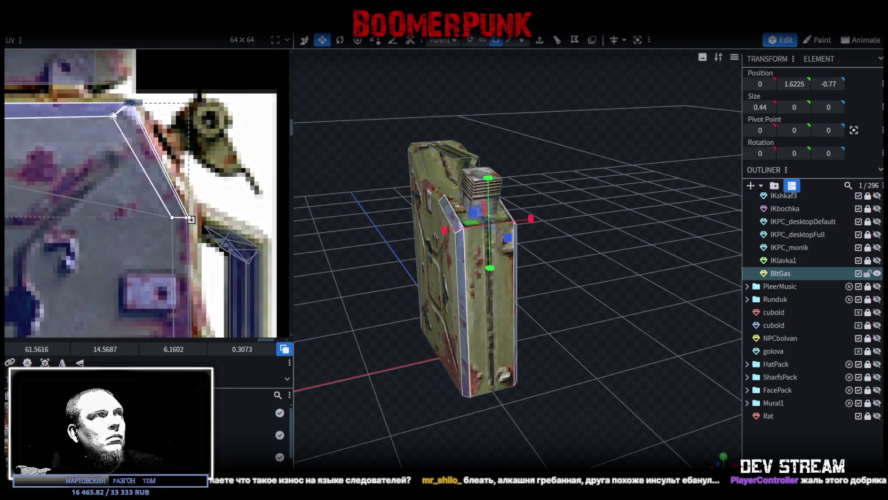
{"action": "left_click_drag", "start_coordinate": [131, 102], "coordinate": [126, 105]}
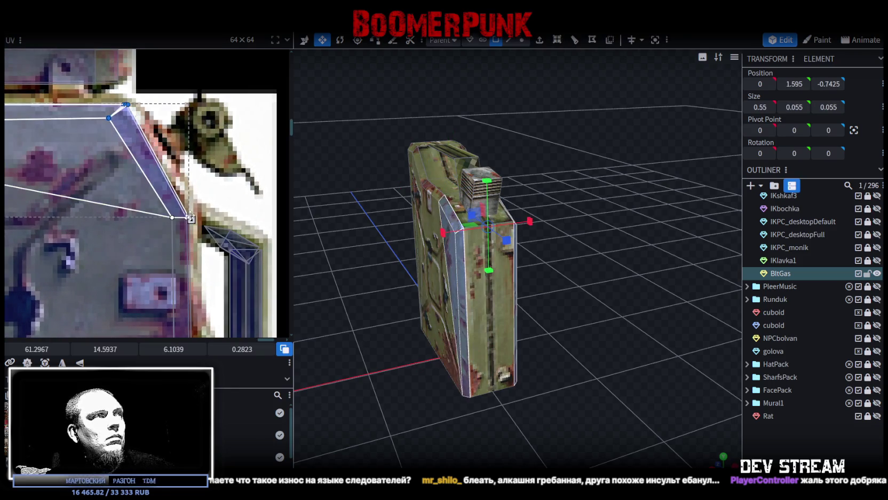
{"action": "left_click", "coordinate": [191, 217]}
{"action": "left_click_drag", "start_coordinate": [188, 216], "coordinate": [186, 217]}
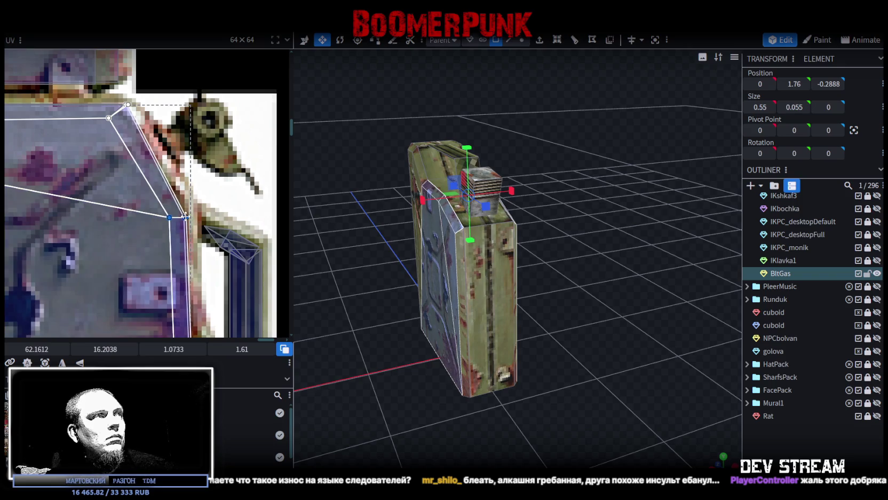
{"action": "scroll", "coordinate": [185, 216], "scroll_direction": "down", "scroll_amount": 3}
{"action": "scroll", "coordinate": [109, 179], "scroll_direction": "up", "scroll_amount": 4}
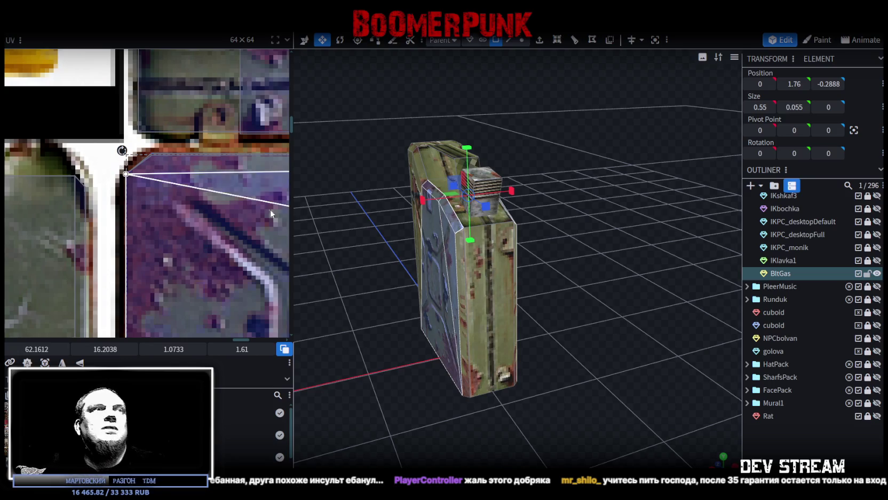
Select the filler cap block and trim its UV area from the left side
{"action": "left_click", "coordinate": [382, 401]}
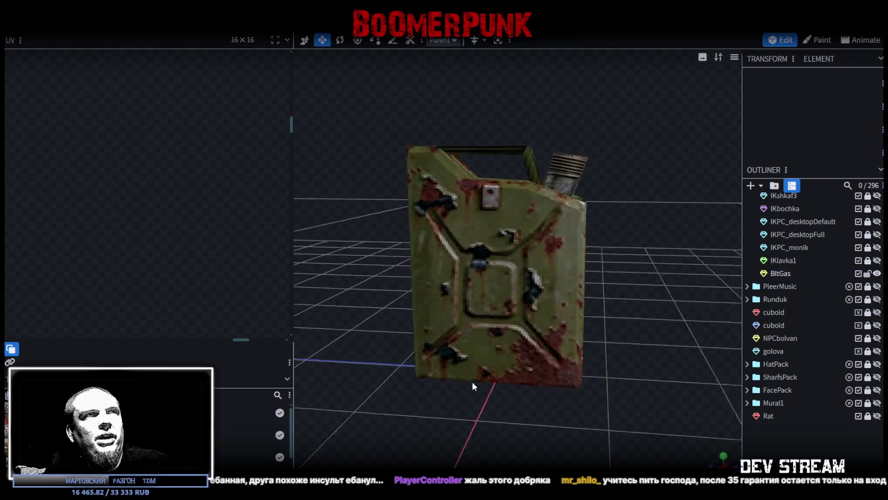
{"action": "left_click_drag", "start_coordinate": [381, 399], "coordinate": [418, 414]}
{"action": "left_click", "coordinate": [489, 327]}
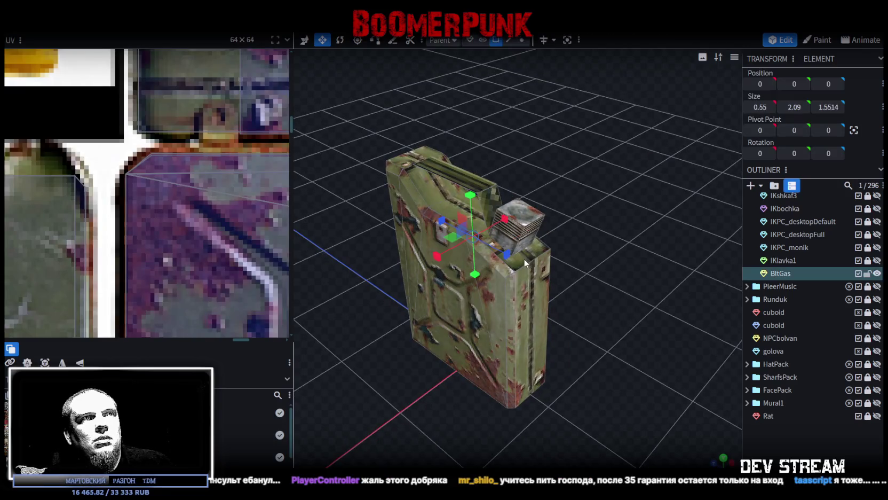
{"action": "left_click", "coordinate": [517, 225]}
{"action": "scroll", "coordinate": [197, 281], "scroll_direction": "down", "scroll_amount": 3}
{"action": "scroll", "coordinate": [93, 239], "scroll_direction": "down", "scroll_amount": 2}
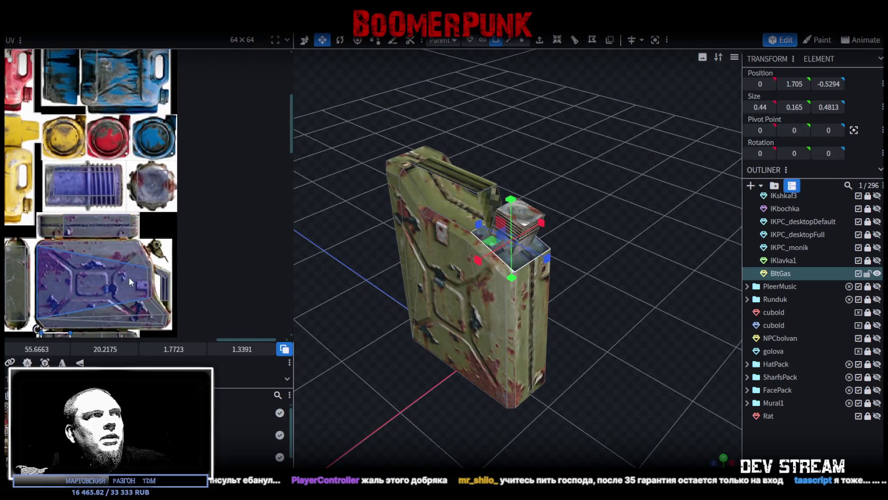
{"action": "scroll", "coordinate": [92, 239], "scroll_direction": "down", "scroll_amount": 2}
{"action": "scroll", "coordinate": [93, 244], "scroll_direction": "up", "scroll_amount": 3}
{"action": "scroll", "coordinate": [124, 228], "scroll_direction": "up", "scroll_amount": 2}
{"action": "left_click_drag", "start_coordinate": [126, 141], "coordinate": [142, 140]}
Orbit around the textured jerry can to check it from above and from the side
{"action": "left_click", "coordinate": [743, 417]}
{"action": "mouse_move", "coordinate": [742, 416]}
{"action": "left_mouse_down"}
{"action": "mouse_move", "coordinate": [617, 384]}
{"action": "mouse_move", "coordinate": [565, 399]}
{"action": "mouse_move", "coordinate": [560, 351]}
{"action": "mouse_move", "coordinate": [576, 352]}
{"action": "mouse_move", "coordinate": [365, 319]}
{"action": "mouse_move", "coordinate": [366, 253]}
{"action": "mouse_move", "coordinate": [284, 256]}
{"action": "mouse_move", "coordinate": [361, 292]}
{"action": "mouse_move", "coordinate": [468, 277]}
{"action": "mouse_move", "coordinate": [584, 384]}
{"action": "mouse_move", "coordinate": [578, 337]}
{"action": "mouse_move", "coordinate": [536, 321]}
{"action": "mouse_move", "coordinate": [579, 282]}
{"action": "mouse_move", "coordinate": [557, 372]}
{"action": "left_mouse_up"}
{"action": "left_click", "coordinate": [557, 372]}
{"action": "mouse_move", "coordinate": [594, 397]}
{"action": "left_mouse_down"}
{"action": "mouse_move", "coordinate": [584, 335]}
{"action": "mouse_move", "coordinate": [590, 344]}
{"action": "left_mouse_up"}
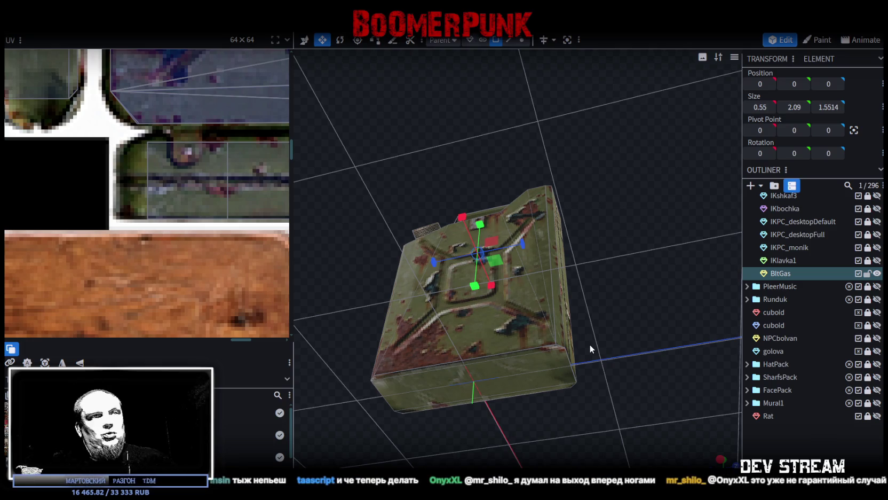
{"action": "mouse_move", "coordinate": [559, 345]}
{"action": "left_mouse_down"}
{"action": "mouse_move", "coordinate": [578, 316]}
{"action": "mouse_move", "coordinate": [606, 334]}
{"action": "mouse_move", "coordinate": [666, 322]}
{"action": "mouse_move", "coordinate": [579, 324]}
{"action": "mouse_move", "coordinate": [566, 334]}
{"action": "mouse_move", "coordinate": [487, 272]}
{"action": "left_mouse_up"}
{"action": "left_click", "coordinate": [665, 322]}
{"action": "left_click", "coordinate": [488, 272]}
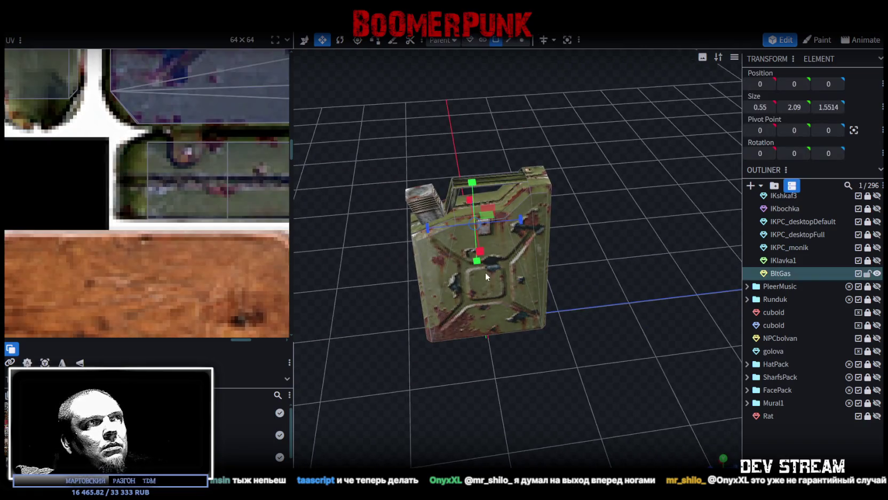
{"action": "scroll", "coordinate": [171, 214], "scroll_direction": "down", "scroll_amount": 3}
{"action": "scroll", "coordinate": [187, 271], "scroll_direction": "down", "scroll_amount": 1}
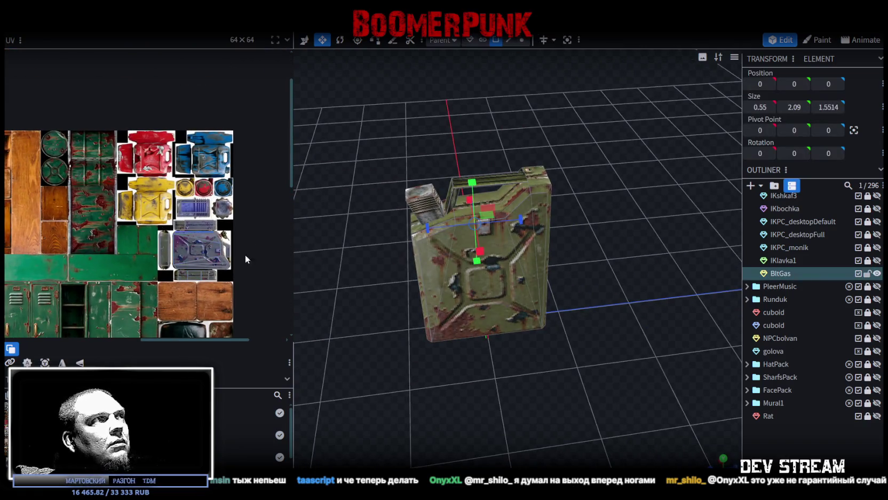
{"action": "mouse_move", "coordinate": [532, 394]}
{"action": "left_mouse_down"}
{"action": "mouse_move", "coordinate": [567, 358]}
{"action": "mouse_move", "coordinate": [558, 342]}
{"action": "left_mouse_up"}
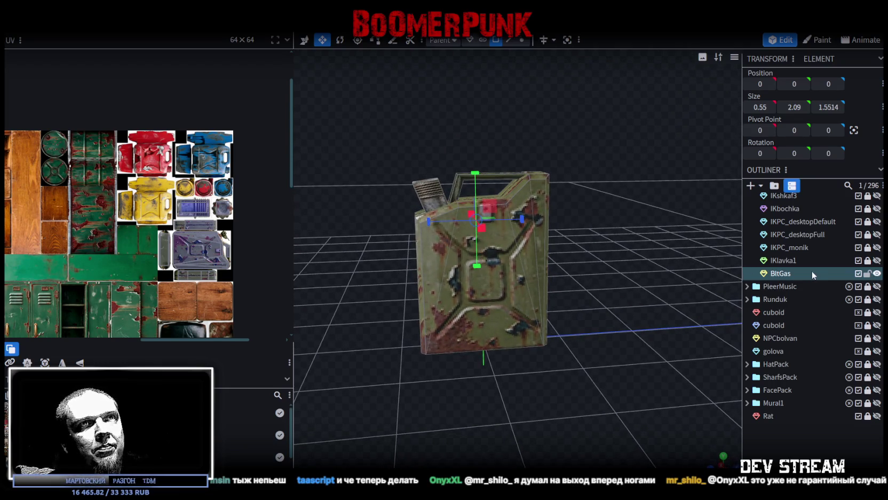
Rename the BltGas mesh to the IKkanistra1 name, typing 'IKkanist'
{"action": "double_click", "coordinate": [789, 273]}
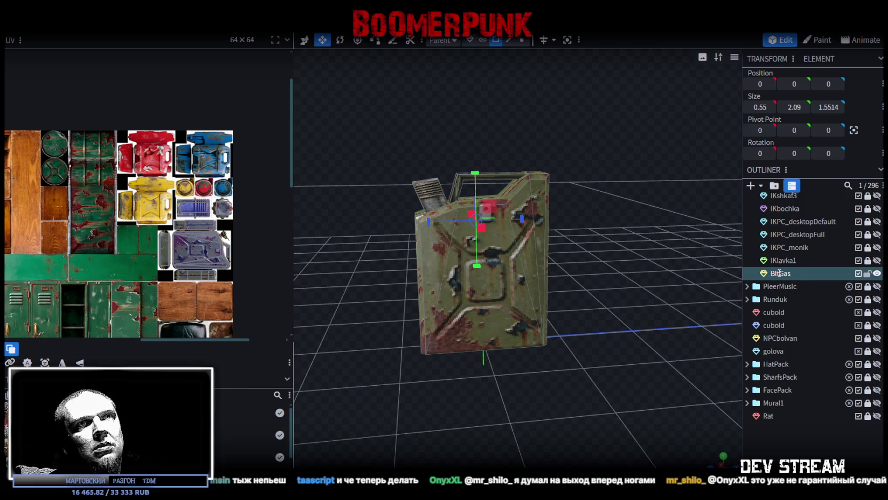
{"action": "double_click", "coordinate": [781, 273]}
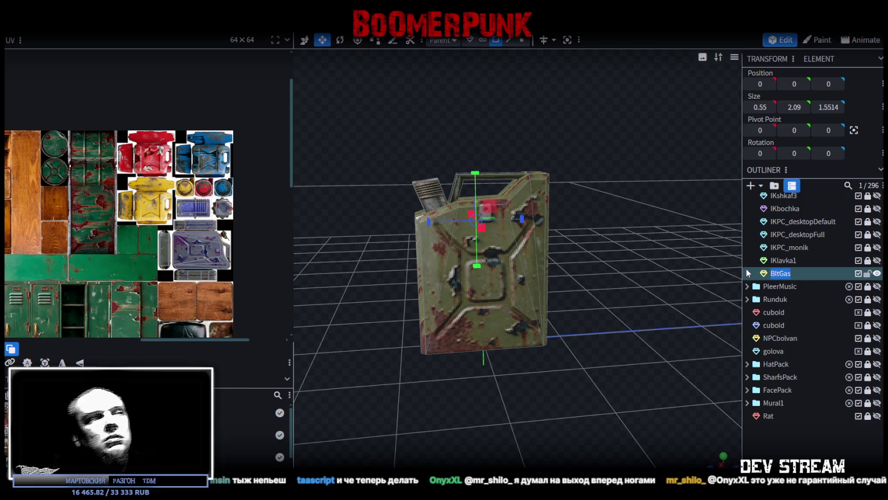
{"action": "type", "text": "I"}
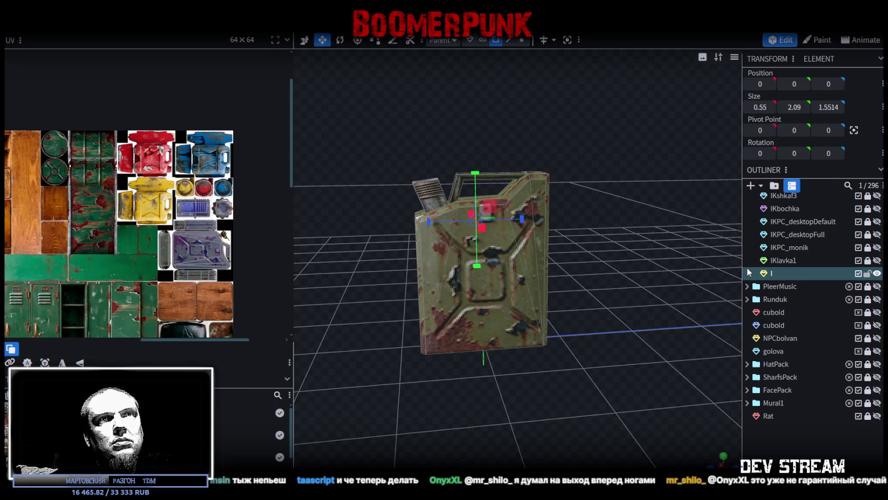
{"action": "type", "text": "Kka"}
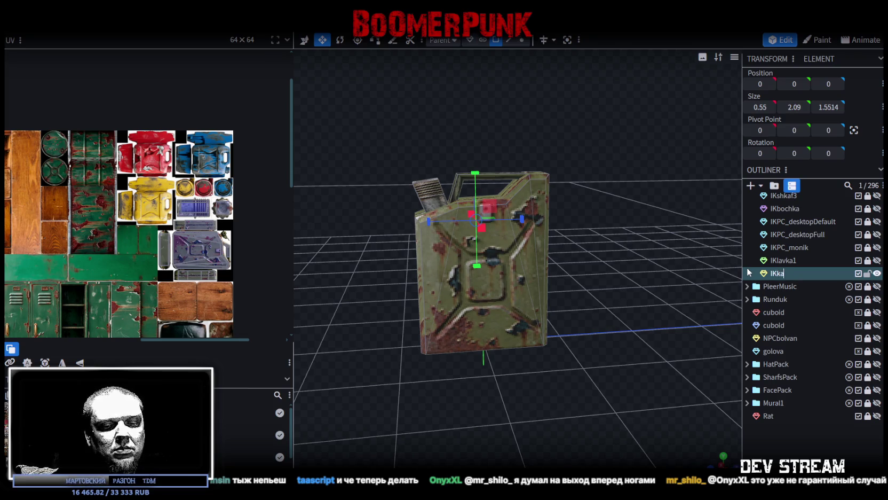
{"action": "type", "text": "nistra1"}
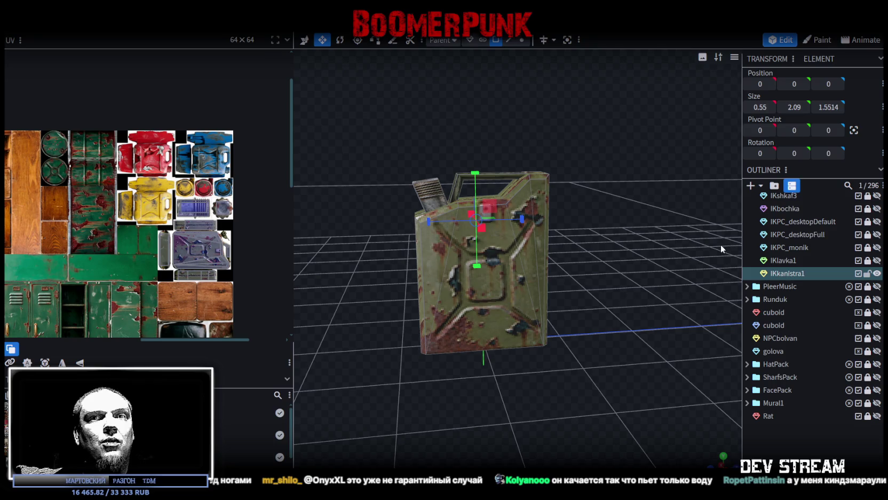
{"action": "mouse_move", "coordinate": [736, 233]}
{"action": "left_mouse_down"}
{"action": "mouse_move", "coordinate": [606, 172]}
{"action": "mouse_move", "coordinate": [446, 126]}
{"action": "mouse_move", "coordinate": [486, 156]}
{"action": "mouse_move", "coordinate": [496, 192]}
{"action": "mouse_move", "coordinate": [461, 237]}
{"action": "left_mouse_up"}
Slide the vent block along Z as a test, then undo the move
{"action": "scroll", "coordinate": [461, 237], "scroll_direction": "up", "scroll_amount": 3}
{"action": "left_click", "coordinate": [461, 237]}
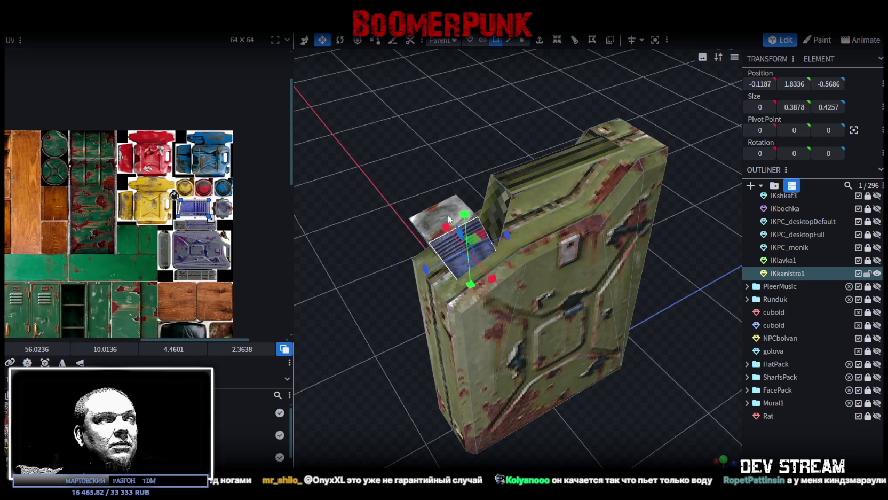
{"action": "mouse_move", "coordinate": [386, 133]}
{"action": "left_mouse_down"}
{"action": "mouse_move", "coordinate": [332, 128]}
{"action": "mouse_move", "coordinate": [402, 148]}
{"action": "mouse_move", "coordinate": [556, 96]}
{"action": "mouse_move", "coordinate": [548, 96]}
{"action": "left_mouse_up"}
{"action": "scroll", "coordinate": [402, 147], "scroll_direction": "up", "scroll_amount": 3}
{"action": "left_click", "coordinate": [406, 155]}
{"action": "key", "text": "v"}
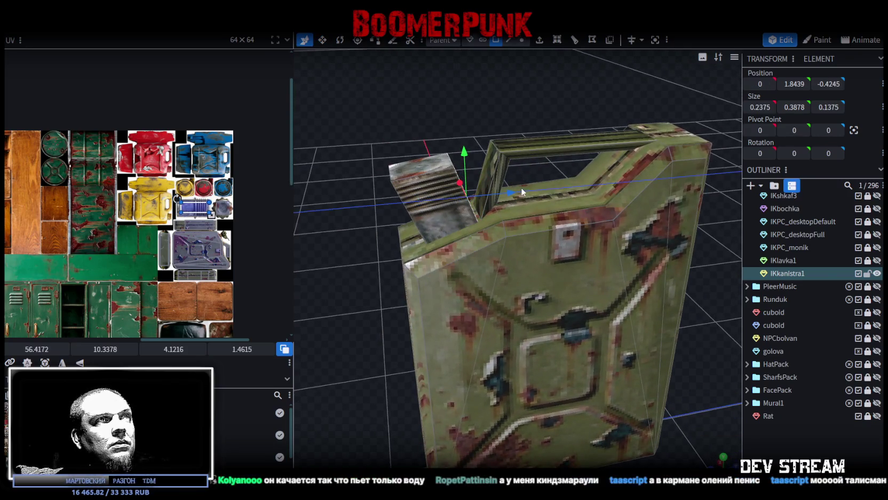
{"action": "left_click_drag", "start_coordinate": [505, 197], "coordinate": [556, 191]}
{"action": "key", "text": "ctrl+z"}
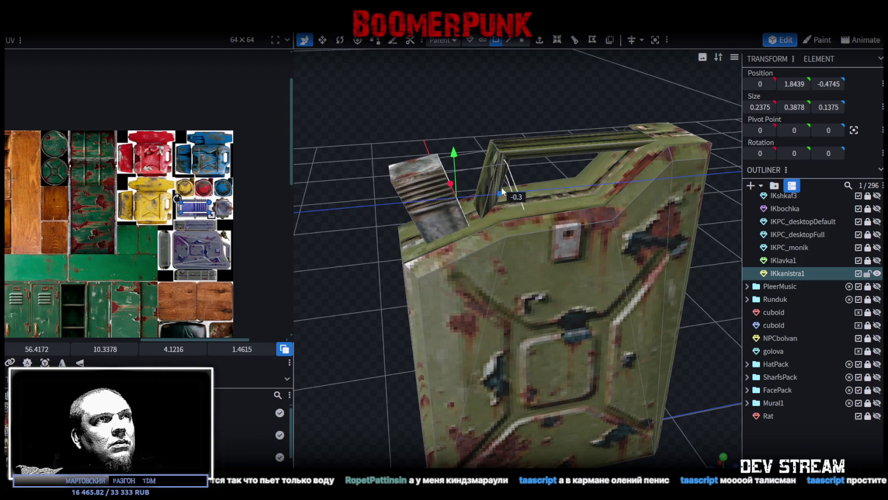
Select the IKkanistra1 jerry can and duplicate it with Ctrl+D
{"action": "left_click", "coordinate": [780, 419]}
{"action": "scroll", "coordinate": [645, 270], "scroll_direction": "down", "scroll_amount": 3}
{"action": "mouse_move", "coordinate": [645, 270]}
{"action": "left_mouse_down"}
{"action": "mouse_move", "coordinate": [614, 244]}
{"action": "mouse_move", "coordinate": [520, 264]}
{"action": "mouse_move", "coordinate": [671, 306]}
{"action": "left_mouse_up"}
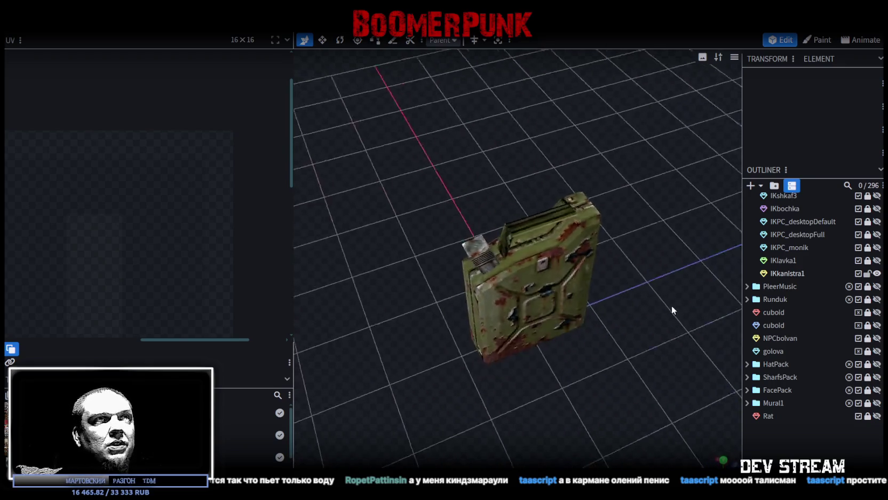
{"action": "left_click", "coordinate": [535, 229]}
{"action": "scroll", "coordinate": [192, 229], "scroll_direction": "down", "scroll_amount": 1}
{"action": "scroll", "coordinate": [193, 229], "scroll_direction": "down", "scroll_amount": 1}
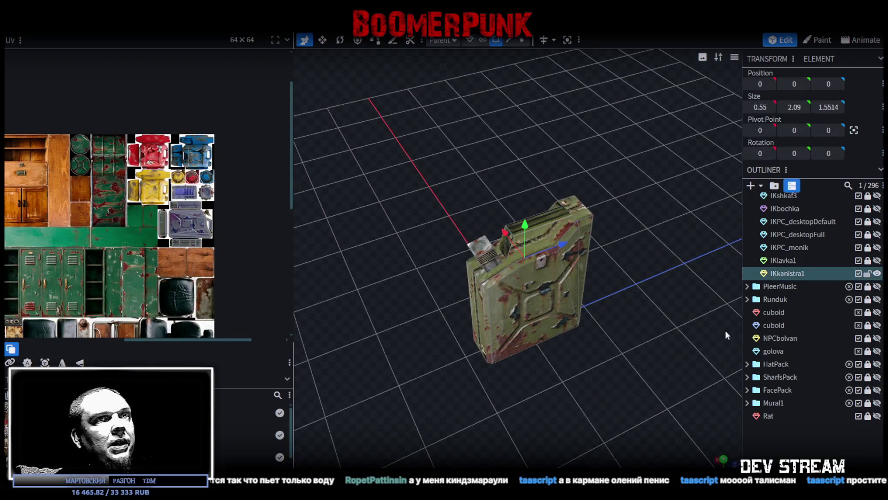
{"action": "key", "text": "ctrl+d"}
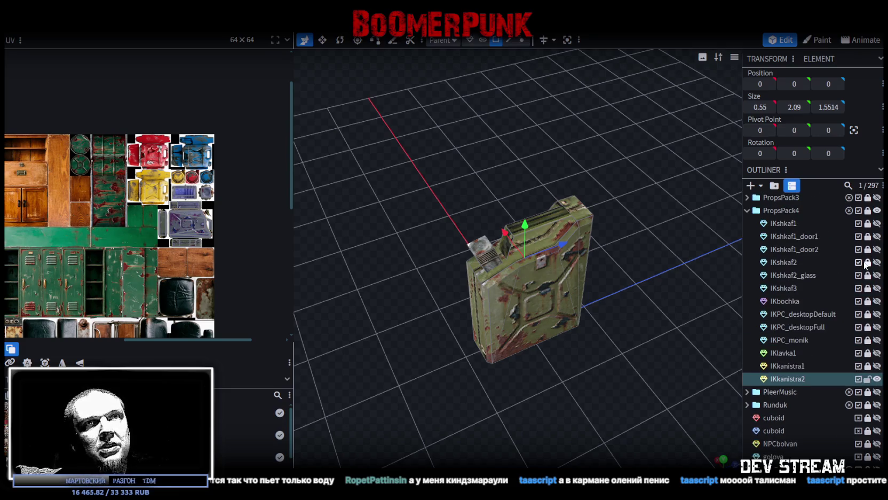
Select the IKkanistra2 mesh and its top cap block, then box-select the carry handle's vertices
{"action": "left_click", "coordinate": [539, 320]}
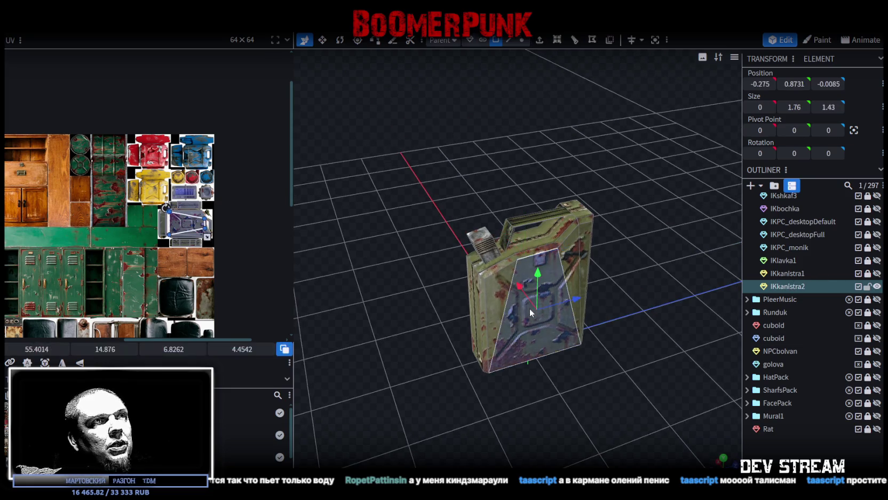
{"action": "scroll", "coordinate": [239, 217], "scroll_direction": "up", "scroll_amount": 2}
{"action": "scroll", "coordinate": [238, 218], "scroll_direction": "up", "scroll_amount": 1}
{"action": "key", "text": "ctrl+a"}
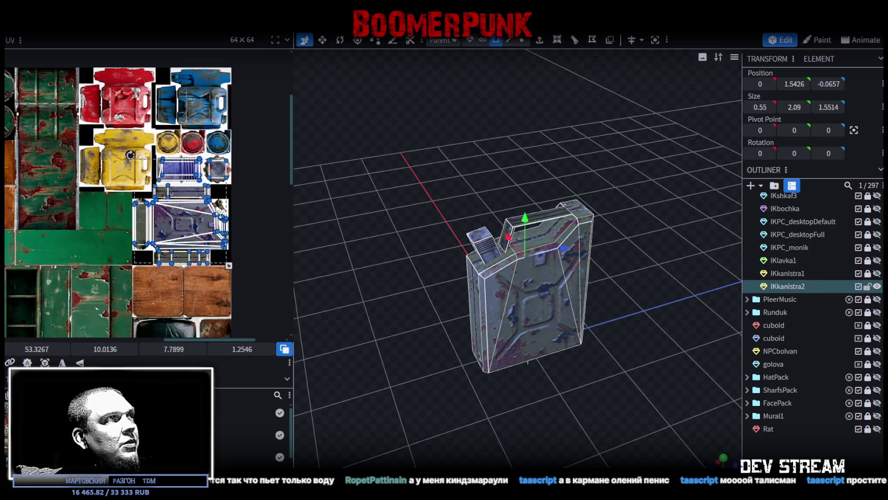
{"action": "mouse_move", "coordinate": [359, 257]}
{"action": "left_mouse_down"}
{"action": "mouse_move", "coordinate": [427, 270]}
{"action": "mouse_move", "coordinate": [363, 220]}
{"action": "mouse_move", "coordinate": [344, 215]}
{"action": "mouse_move", "coordinate": [330, 224]}
{"action": "mouse_move", "coordinate": [345, 228]}
{"action": "left_mouse_up"}
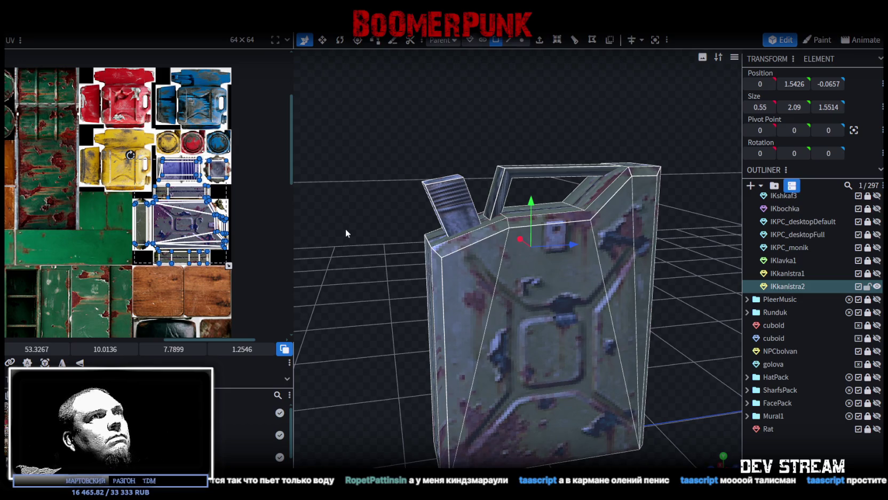
{"action": "mouse_move", "coordinate": [438, 160]}
{"action": "left_mouse_down"}
{"action": "mouse_move", "coordinate": [391, 212]}
{"action": "mouse_move", "coordinate": [472, 207]}
{"action": "mouse_move", "coordinate": [407, 200]}
{"action": "mouse_move", "coordinate": [441, 196]}
{"action": "mouse_move", "coordinate": [481, 231]}
{"action": "mouse_move", "coordinate": [522, 144]}
{"action": "mouse_move", "coordinate": [528, 172]}
{"action": "mouse_move", "coordinate": [484, 149]}
{"action": "mouse_move", "coordinate": [515, 156]}
{"action": "mouse_move", "coordinate": [494, 156]}
{"action": "left_mouse_up"}
{"action": "left_click", "coordinate": [481, 231]}
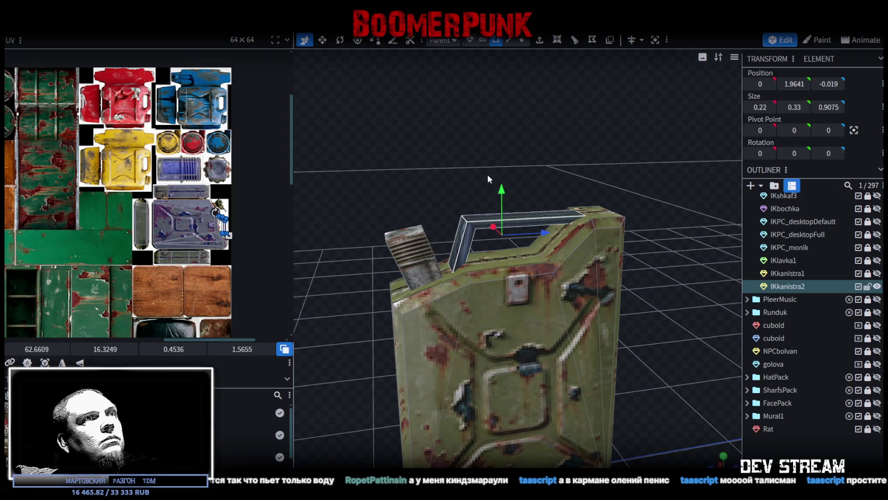
{"action": "left_click_drag", "start_coordinate": [486, 170], "coordinate": [422, 134]}
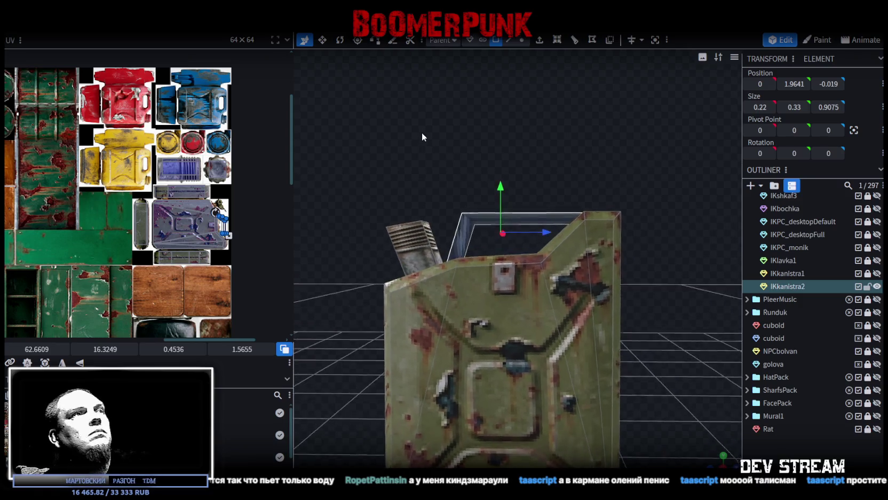
{"action": "mouse_move", "coordinate": [347, 170]}
{"action": "left_mouse_down", "text": "ctrl"}
{"action": "mouse_move", "coordinate": [429, 218]}
{"action": "mouse_move", "coordinate": [505, 241]}
{"action": "left_mouse_up", "text": "ctrl"}
{"action": "scroll", "coordinate": [615, 274], "scroll_direction": "down", "scroll_amount": 3}
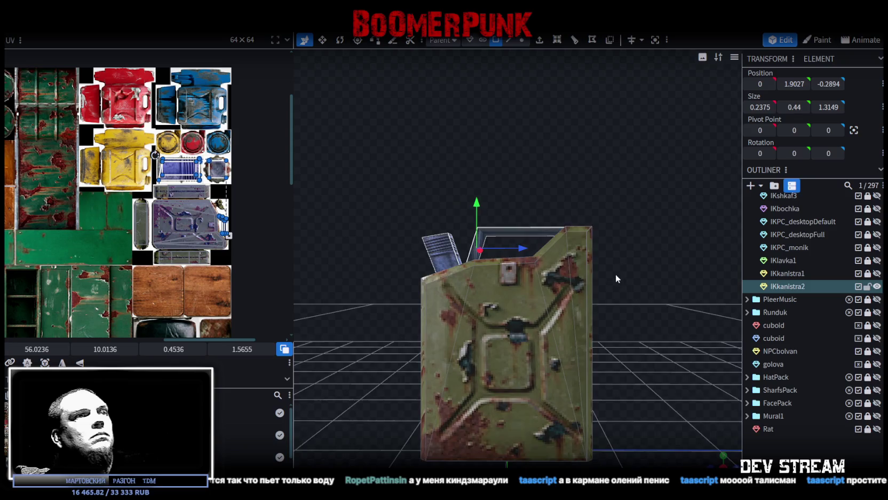
{"action": "mouse_move", "coordinate": [611, 242]}
{"action": "left_mouse_down"}
{"action": "mouse_move", "coordinate": [645, 272]}
{"action": "mouse_move", "coordinate": [601, 254]}
{"action": "mouse_move", "coordinate": [640, 278]}
{"action": "left_mouse_up"}
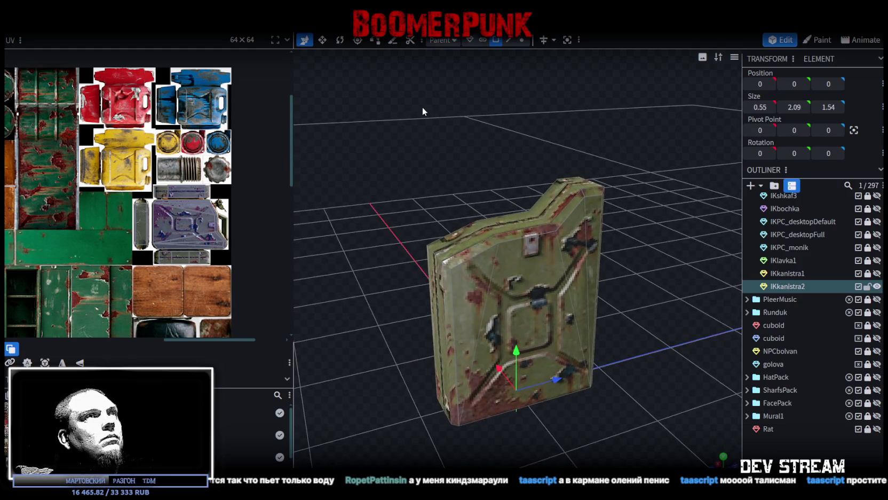
{"action": "left_click", "coordinate": [522, 40]}
Raise the top-left corner vertex by 0.2 and merge a pair of top-edge vertices
{"action": "scroll", "coordinate": [455, 197], "scroll_direction": "up", "scroll_amount": 2}
{"action": "left_click_drag", "start_coordinate": [455, 201], "coordinate": [434, 165]}
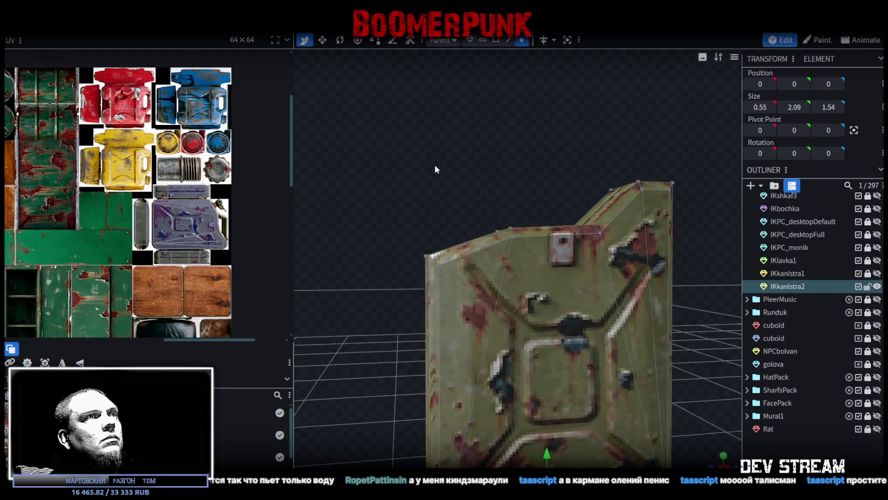
{"action": "left_click_drag", "start_coordinate": [389, 191], "coordinate": [458, 298]}
{"action": "mouse_move", "coordinate": [433, 216]}
{"action": "left_mouse_down"}
{"action": "mouse_move", "coordinate": [433, 183]}
{"action": "mouse_move", "coordinate": [533, 205]}
{"action": "mouse_move", "coordinate": [449, 280]}
{"action": "left_mouse_up"}
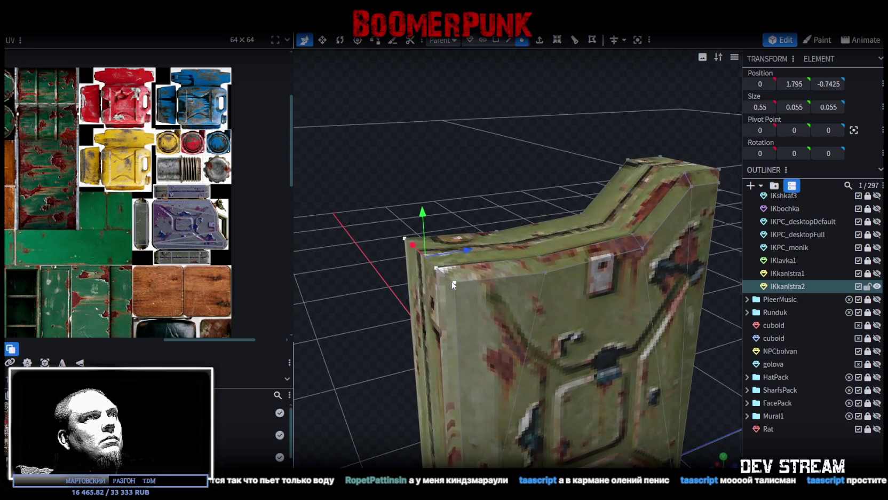
{"action": "left_click", "coordinate": [453, 282]}
{"action": "right_click", "coordinate": [544, 270]}
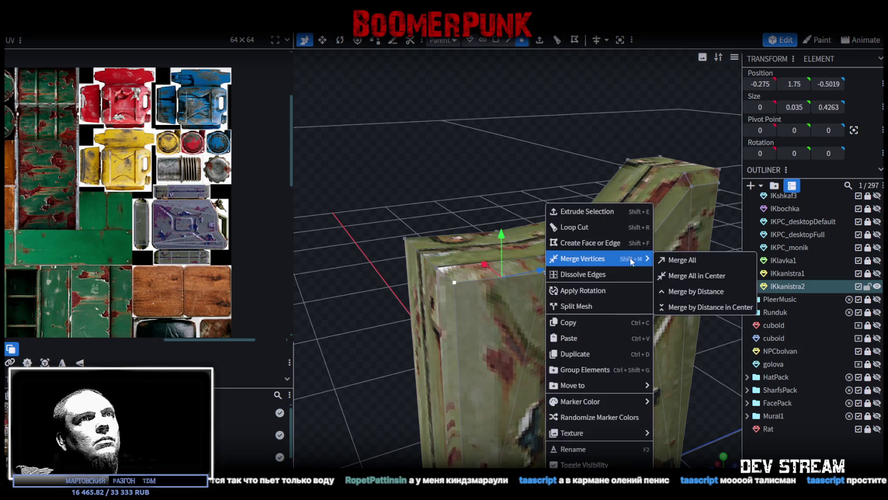
{"action": "mouse_move", "coordinate": [582, 259]}
{"action": "left_click", "coordinate": [678, 258]}
Merge the front corner with its top-edge neighbour, then merge the right top corner vertices
{"action": "left_click", "coordinate": [536, 258]}
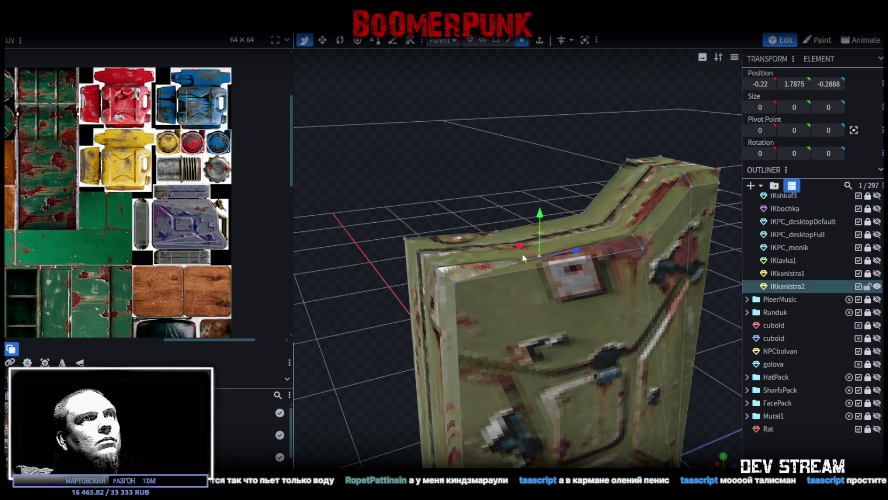
{"action": "left_click", "coordinate": [437, 272]}
{"action": "left_click", "coordinate": [538, 255], "text": "shift"}
{"action": "right_click", "coordinate": [536, 254]}
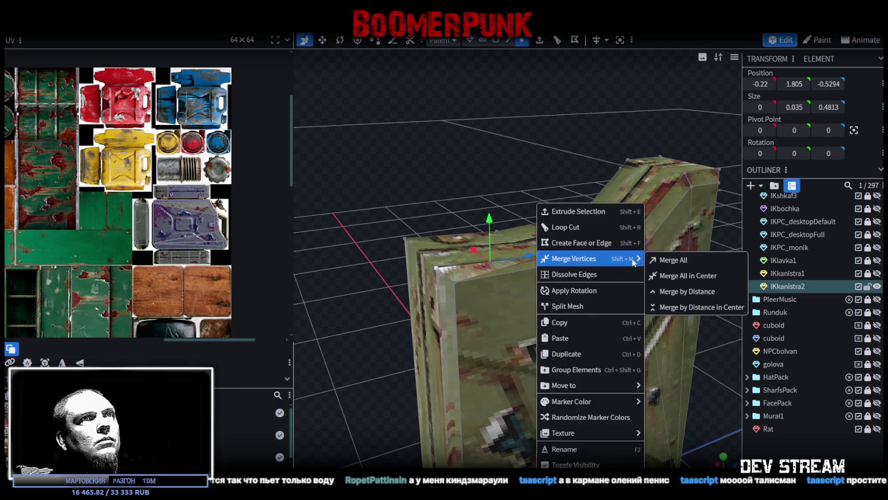
{"action": "left_click", "coordinate": [675, 259]}
{"action": "mouse_move", "coordinate": [433, 195]}
{"action": "left_mouse_down"}
{"action": "mouse_move", "coordinate": [613, 224]}
{"action": "mouse_move", "coordinate": [643, 239]}
{"action": "left_mouse_up"}
{"action": "left_click", "coordinate": [644, 241]}
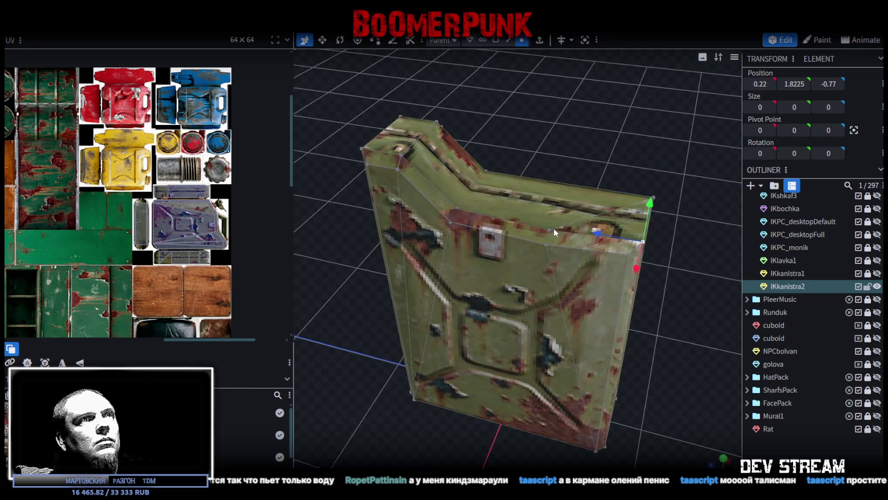
{"action": "left_click", "coordinate": [550, 227], "text": "shift"}
{"action": "right_click", "coordinate": [549, 233]}
{"action": "left_click", "coordinate": [684, 260]}
{"action": "key", "text": "KP_Decimal"}
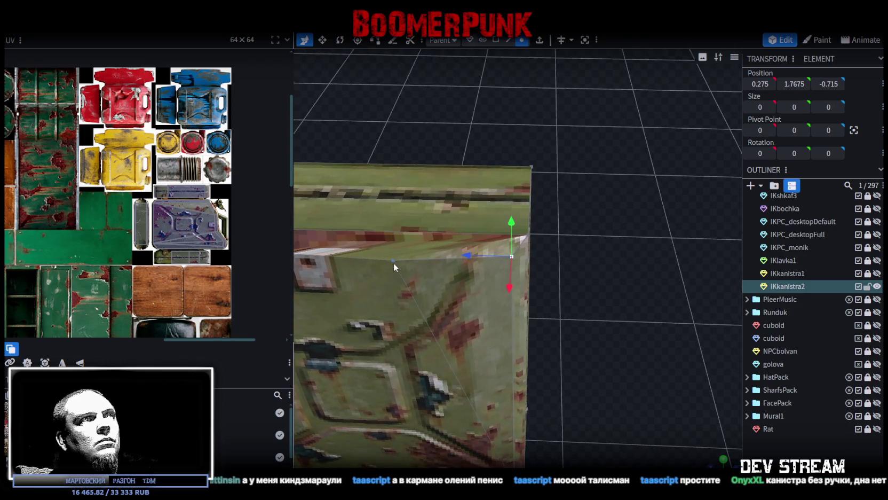
{"action": "right_click", "coordinate": [393, 262]}
{"action": "left_click", "coordinate": [526, 260]}
Select the top-front and slanted top edges and begin editing their Y position
{"action": "mouse_move", "coordinate": [549, 276]}
{"action": "left_mouse_down"}
{"action": "mouse_move", "coordinate": [480, 177]}
{"action": "mouse_move", "coordinate": [525, 167]}
{"action": "left_mouse_up"}
{"action": "left_click", "coordinate": [427, 237]}
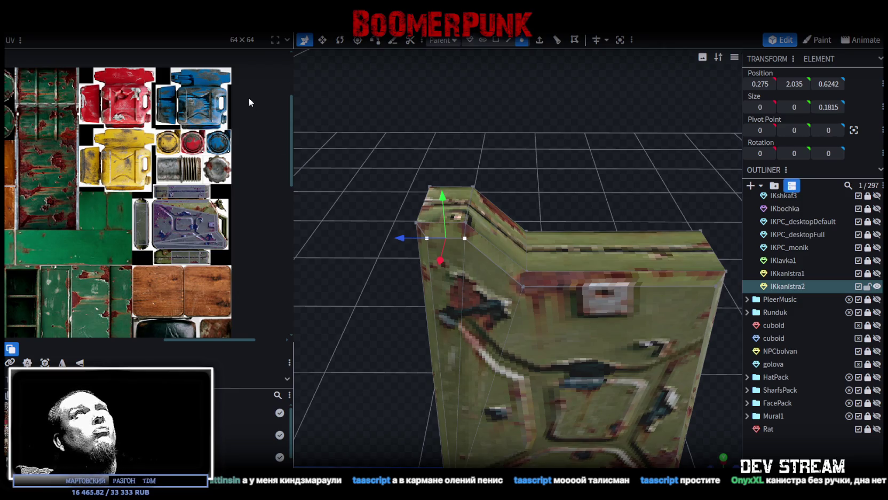
{"action": "mouse_move", "coordinate": [470, 182]}
{"action": "left_mouse_down"}
{"action": "mouse_move", "coordinate": [522, 191]}
{"action": "mouse_move", "coordinate": [609, 176]}
{"action": "left_mouse_up"}
{"action": "mouse_move", "coordinate": [664, 180]}
{"action": "left_mouse_down"}
{"action": "mouse_move", "coordinate": [411, 184]}
{"action": "mouse_move", "coordinate": [399, 158]}
{"action": "mouse_move", "coordinate": [471, 138]}
{"action": "left_mouse_up"}
{"action": "left_click", "coordinate": [508, 39]}
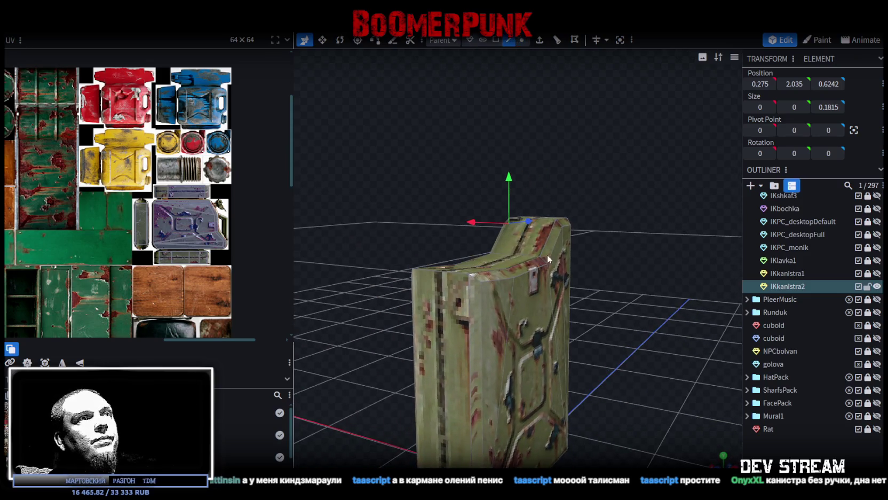
{"action": "left_click", "coordinate": [527, 270]}
{"action": "left_click", "coordinate": [496, 281]}
{"action": "left_click", "coordinate": [565, 231], "text": "shift"}
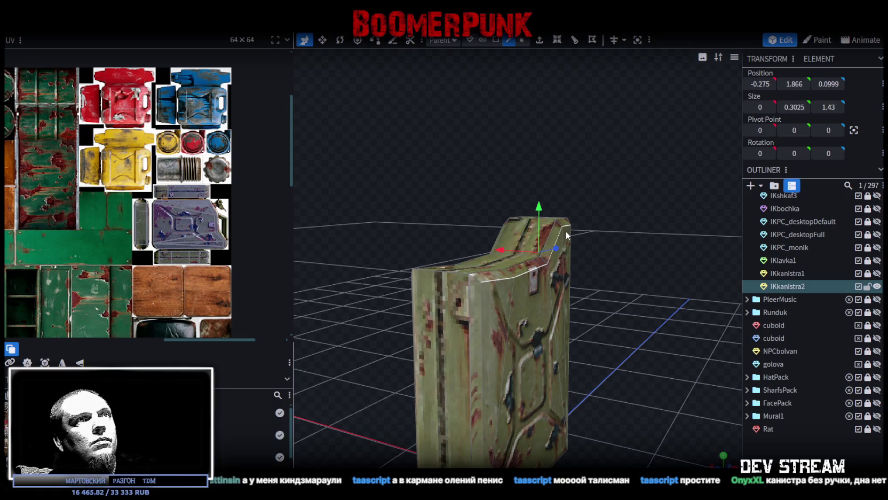
{"action": "left_click", "coordinate": [794, 84]}
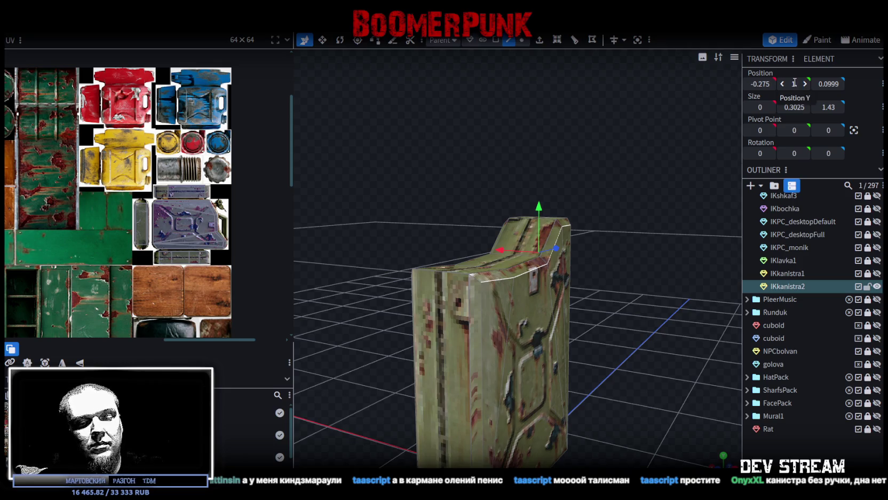
{"action": "type", "text": "1.5"}
Select the remaining top edges and set their Y position to 1.5
{"action": "key", "text": "Return"}
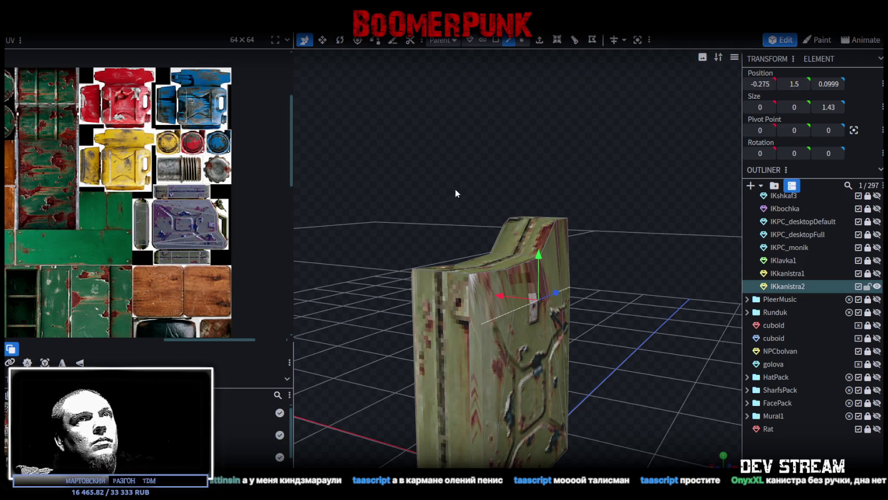
{"action": "left_click_drag", "start_coordinate": [503, 156], "coordinate": [640, 170]}
{"action": "left_click", "coordinate": [615, 280]}
{"action": "left_click", "coordinate": [529, 269], "text": "shift"}
{"action": "left_click", "coordinate": [482, 248], "text": "shift"}
{"action": "left_click", "coordinate": [476, 229], "text": "shift"}
{"action": "type", "text": "1.5"}
{"action": "key", "text": "Return"}
Select the four top faces and flatten them at Y 2, then lower them to 1.6
{"action": "left_click_drag", "start_coordinate": [571, 179], "coordinate": [483, 168]}
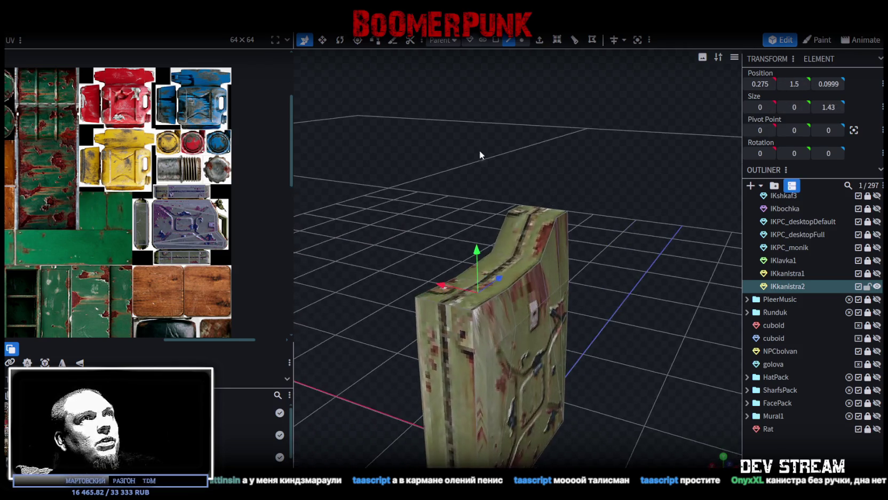
{"action": "left_click", "coordinate": [496, 39]}
{"action": "left_click_drag", "start_coordinate": [610, 202], "coordinate": [419, 305]}
{"action": "left_click", "coordinate": [419, 305]}
{"action": "left_click", "coordinate": [504, 269], "text": "shift"}
{"action": "left_click", "coordinate": [528, 238], "text": "shift"}
{"action": "left_click", "coordinate": [548, 207], "text": "shift"}
{"action": "left_click_drag", "start_coordinate": [548, 206], "coordinate": [784, 74]}
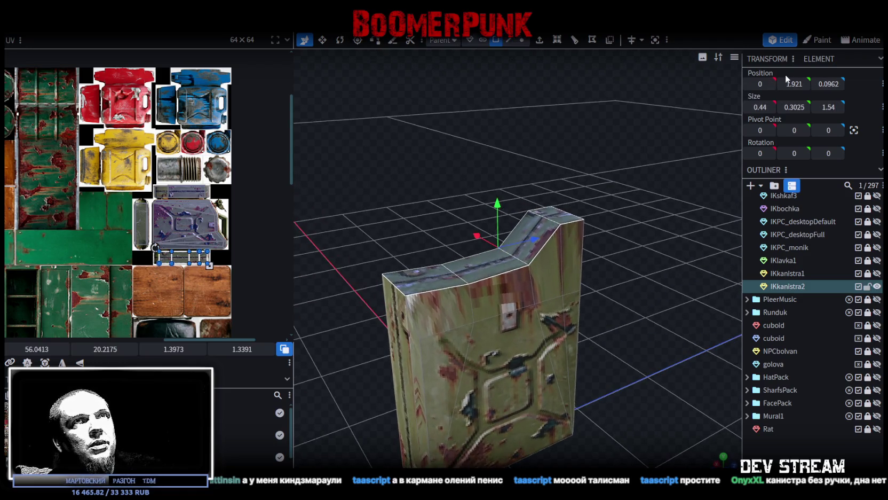
{"action": "type", "text": "2"}
{"action": "key", "text": "Return"}
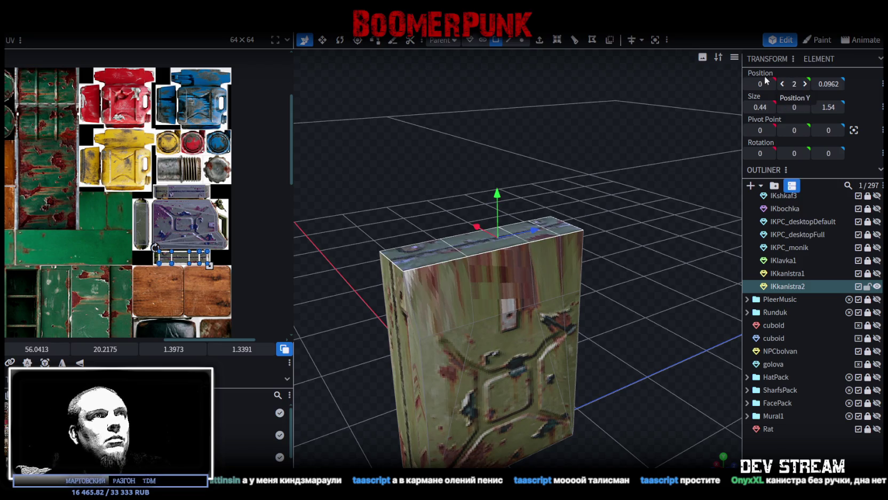
{"action": "mouse_move", "coordinate": [506, 195]}
{"action": "left_mouse_down"}
{"action": "mouse_move", "coordinate": [510, 254]}
{"action": "mouse_move", "coordinate": [627, 254]}
{"action": "mouse_move", "coordinate": [653, 242]}
{"action": "mouse_move", "coordinate": [621, 267]}
{"action": "mouse_move", "coordinate": [638, 247]}
{"action": "mouse_move", "coordinate": [569, 54]}
{"action": "left_mouse_up"}
Select four top edges and drag them upward to stretch the box taller
{"action": "left_click", "coordinate": [509, 40]}
{"action": "left_click", "coordinate": [504, 168]}
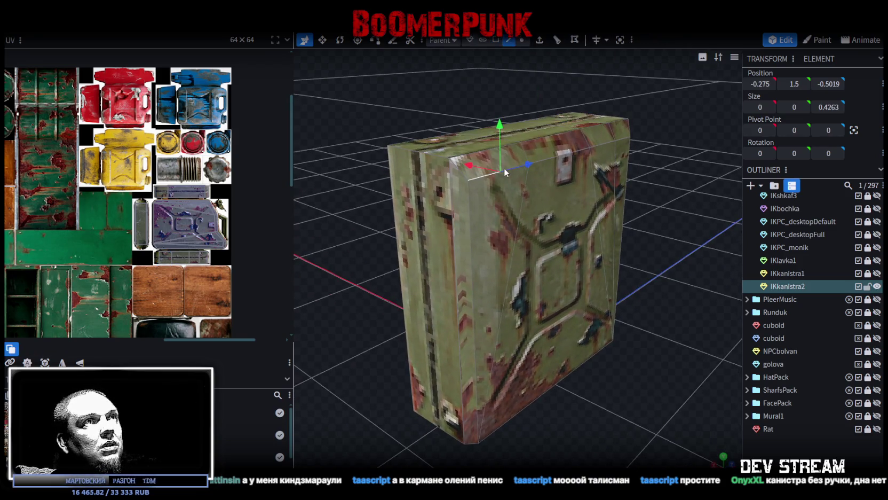
{"action": "left_click", "coordinate": [607, 143], "text": "shift"}
{"action": "mouse_move", "coordinate": [592, 272]}
{"action": "left_mouse_down"}
{"action": "mouse_move", "coordinate": [367, 283]}
{"action": "mouse_move", "coordinate": [505, 283]}
{"action": "left_mouse_up"}
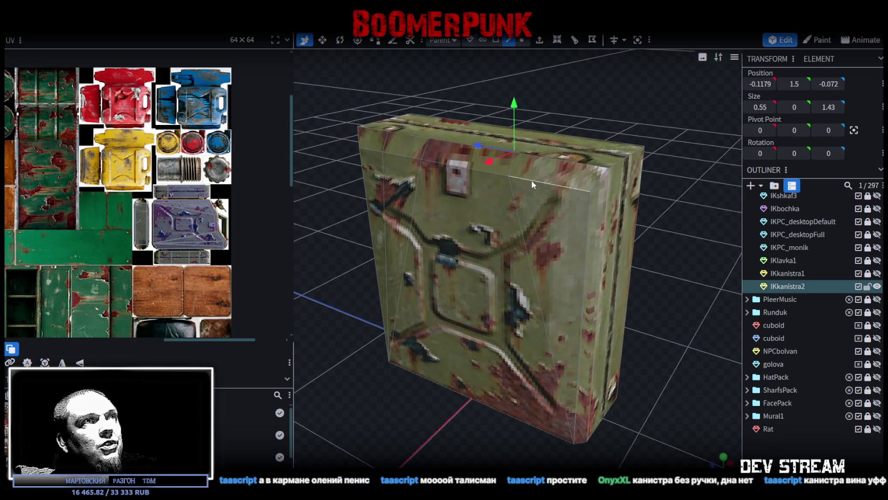
{"action": "left_click", "coordinate": [401, 154], "text": "shift"}
{"action": "mouse_move", "coordinate": [476, 107]}
{"action": "left_mouse_down"}
{"action": "mouse_move", "coordinate": [475, 72]}
{"action": "mouse_move", "coordinate": [475, 128]}
{"action": "left_mouse_up"}
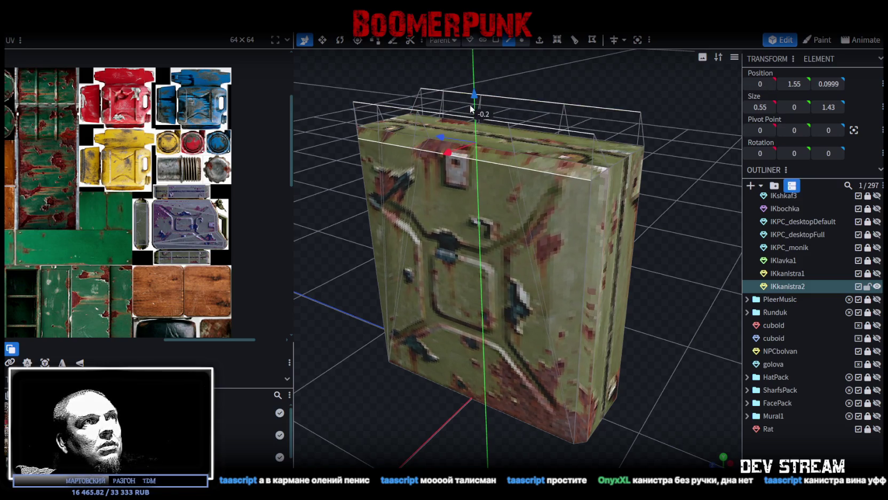
{"action": "left_click", "coordinate": [631, 219]}
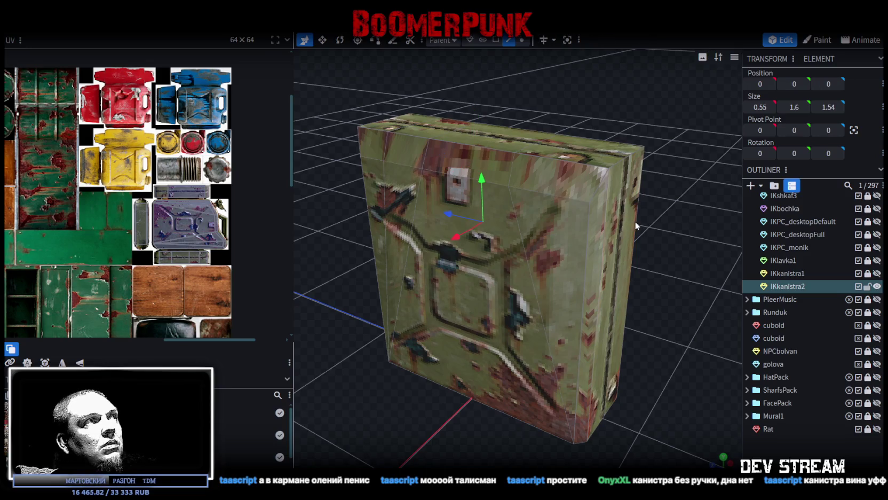
{"action": "mouse_move", "coordinate": [666, 282]}
{"action": "left_mouse_down"}
{"action": "mouse_move", "coordinate": [542, 166]}
{"action": "mouse_move", "coordinate": [624, 228]}
{"action": "mouse_move", "coordinate": [555, 197]}
{"action": "mouse_move", "coordinate": [598, 207]}
{"action": "left_mouse_up"}
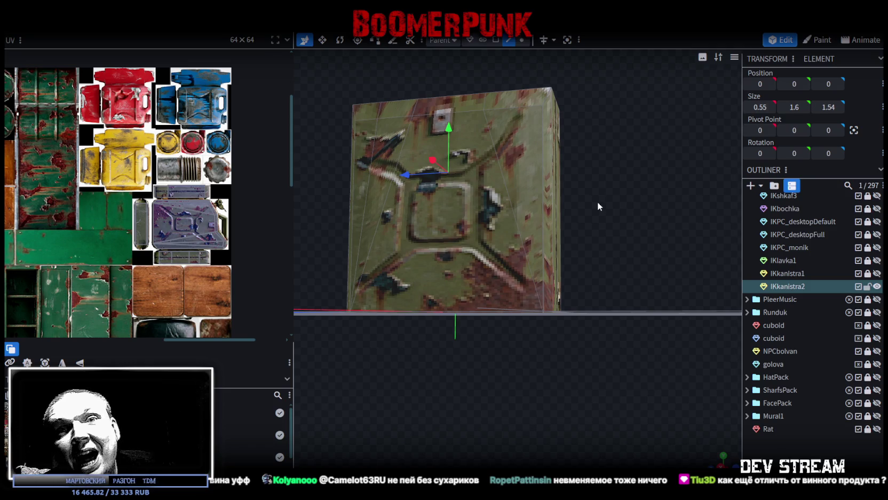
Select the four top quads and lower them by 0.1, to about Y 1.475
{"action": "mouse_move", "coordinate": [590, 187]}
{"action": "left_mouse_down"}
{"action": "mouse_move", "coordinate": [361, 207]}
{"action": "mouse_move", "coordinate": [383, 258]}
{"action": "mouse_move", "coordinate": [437, 261]}
{"action": "mouse_move", "coordinate": [426, 275]}
{"action": "mouse_move", "coordinate": [401, 267]}
{"action": "mouse_move", "coordinate": [387, 248]}
{"action": "mouse_move", "coordinate": [421, 256]}
{"action": "mouse_move", "coordinate": [507, 147]}
{"action": "left_mouse_up"}
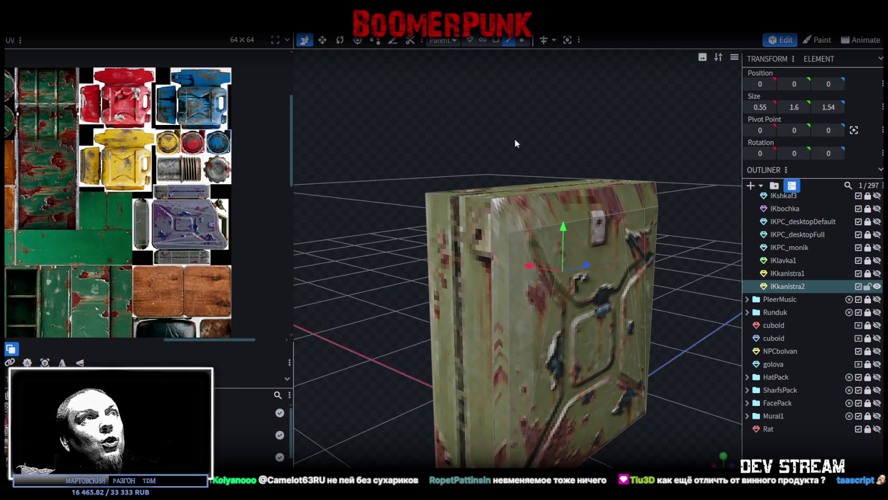
{"action": "left_click", "coordinate": [467, 197]}
{"action": "mouse_move", "coordinate": [677, 160]}
{"action": "left_mouse_down"}
{"action": "mouse_move", "coordinate": [713, 156]}
{"action": "mouse_move", "coordinate": [622, 144]}
{"action": "left_mouse_up"}
{"action": "left_click", "coordinate": [496, 40]}
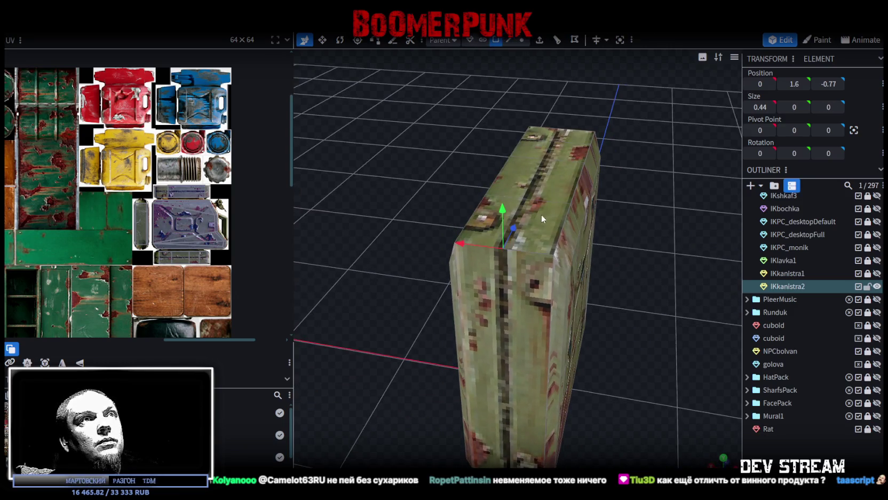
{"action": "left_click", "coordinate": [541, 213]}
{"action": "left_click", "coordinate": [556, 176], "text": "shift"}
{"action": "left_click", "coordinate": [572, 134], "text": "shift"}
{"action": "left_click", "coordinate": [590, 148], "text": "shift"}
{"action": "mouse_move", "coordinate": [590, 148]}
{"action": "left_mouse_down"}
{"action": "mouse_move", "coordinate": [635, 182]}
{"action": "mouse_move", "coordinate": [574, 156]}
{"action": "mouse_move", "coordinate": [566, 170]}
{"action": "left_mouse_up"}
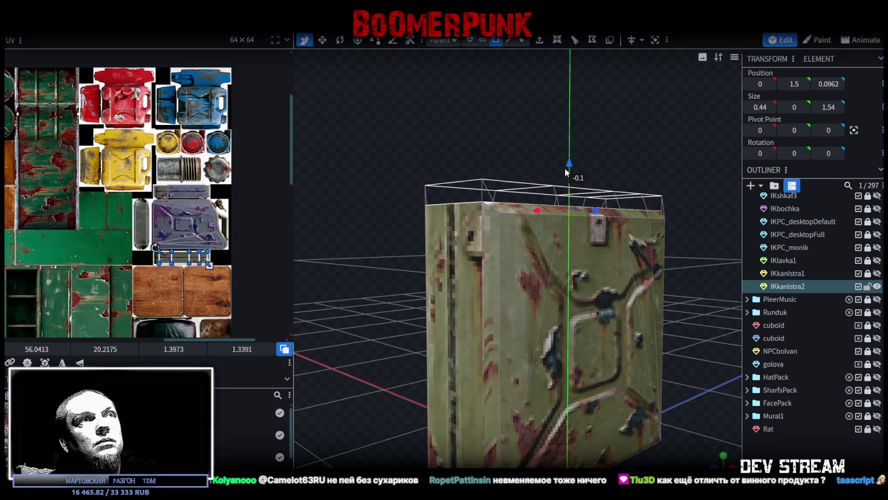
Box-select the body's top vertices and show the IKkanistra1 reference canister
{"action": "scroll", "coordinate": [565, 168], "scroll_direction": "down", "scroll_amount": 3}
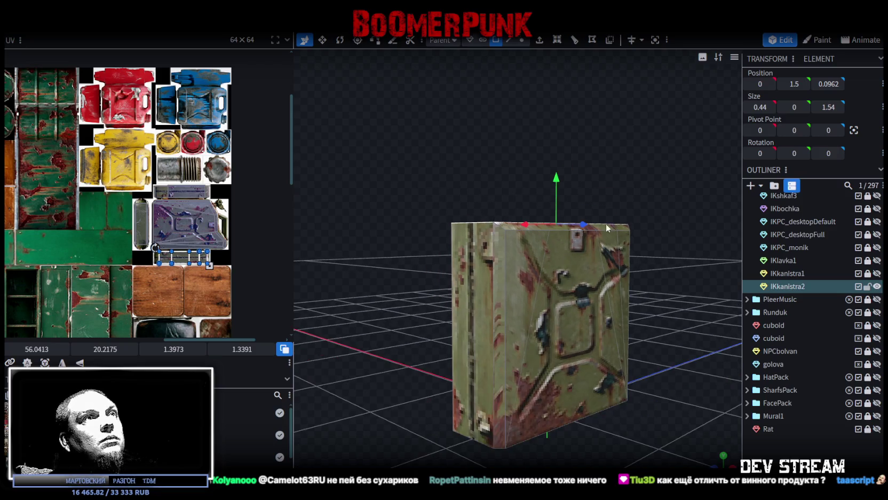
{"action": "left_click_drag", "start_coordinate": [614, 235], "coordinate": [630, 101]}
{"action": "left_click", "coordinate": [519, 41]}
{"action": "mouse_move", "coordinate": [377, 130]}
{"action": "left_mouse_down"}
{"action": "mouse_move", "coordinate": [660, 251]}
{"action": "mouse_move", "coordinate": [587, 203]}
{"action": "mouse_move", "coordinate": [514, 215]}
{"action": "left_mouse_up"}
{"action": "left_click", "coordinate": [875, 273]}
Lower the top vertices to Y 1.225 to match the reference, then hide IKkanistra1
{"action": "left_click", "coordinate": [558, 210]}
{"action": "mouse_move", "coordinate": [673, 247]}
{"action": "left_mouse_down"}
{"action": "mouse_move", "coordinate": [387, 156]}
{"action": "mouse_move", "coordinate": [390, 138]}
{"action": "left_mouse_up"}
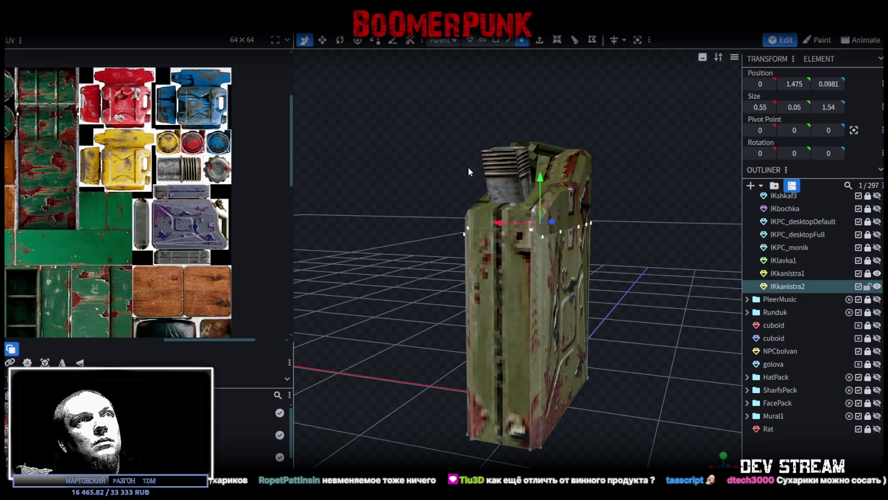
{"action": "left_click_drag", "start_coordinate": [544, 179], "coordinate": [546, 204]}
{"action": "mouse_move", "coordinate": [623, 249]}
{"action": "left_mouse_down"}
{"action": "mouse_move", "coordinate": [566, 283]}
{"action": "mouse_move", "coordinate": [571, 276]}
{"action": "mouse_move", "coordinate": [582, 296]}
{"action": "left_mouse_up"}
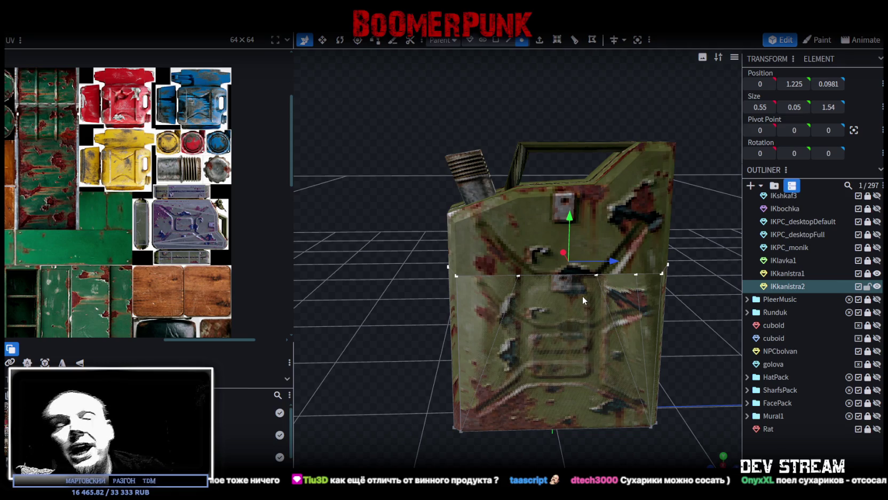
{"action": "left_click", "coordinate": [877, 273]}
Push one side face of the box in by 0.1
{"action": "mouse_move", "coordinate": [419, 280]}
{"action": "left_mouse_down"}
{"action": "mouse_move", "coordinate": [465, 270]}
{"action": "mouse_move", "coordinate": [396, 324]}
{"action": "left_mouse_up"}
{"action": "scroll", "coordinate": [396, 324], "scroll_direction": "up", "scroll_amount": 2}
{"action": "left_click", "coordinate": [508, 40]}
{"action": "left_click", "coordinate": [494, 301]}
{"action": "mouse_move", "coordinate": [494, 301]}
{"action": "left_mouse_down"}
{"action": "mouse_move", "coordinate": [436, 324]}
{"action": "mouse_move", "coordinate": [566, 335]}
{"action": "mouse_move", "coordinate": [448, 320]}
{"action": "left_mouse_up"}
{"action": "left_click", "coordinate": [528, 312]}
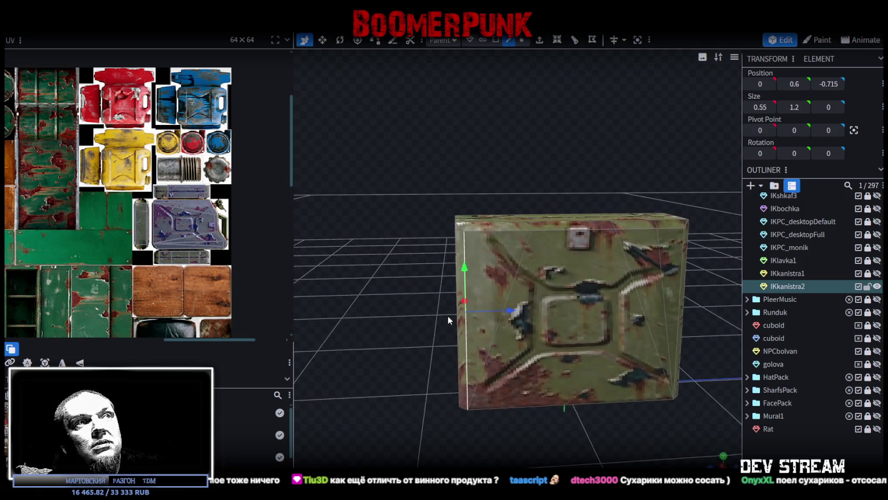
{"action": "left_click_drag", "start_coordinate": [512, 315], "coordinate": [527, 310]}
{"action": "scroll", "coordinate": [525, 381], "scroll_direction": "down", "scroll_amount": 3}
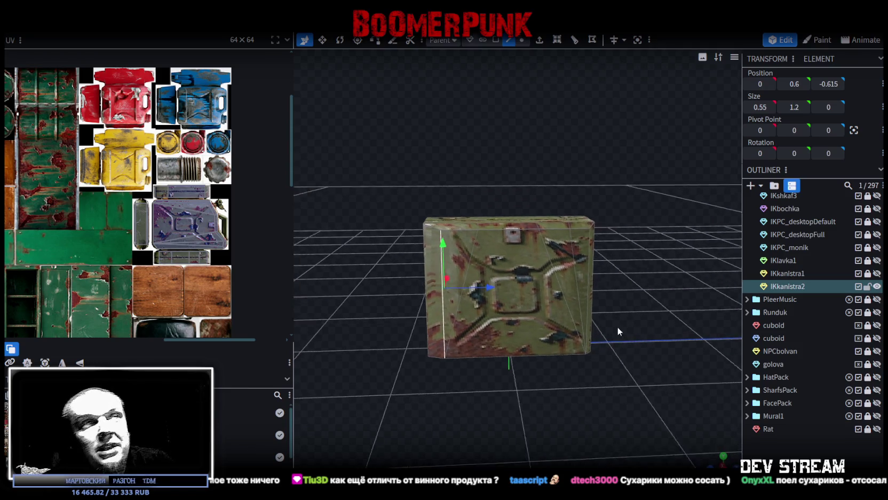
Move another face and the upper part of the box 0.1 along depth
{"action": "left_click_drag", "start_coordinate": [618, 327], "coordinate": [581, 286]}
{"action": "left_click", "coordinate": [442, 283]}
{"action": "mouse_move", "coordinate": [441, 283]}
{"action": "left_mouse_down"}
{"action": "mouse_move", "coordinate": [507, 289]}
{"action": "mouse_move", "coordinate": [526, 323]}
{"action": "mouse_move", "coordinate": [552, 328]}
{"action": "mouse_move", "coordinate": [486, 268]}
{"action": "mouse_move", "coordinate": [621, 259]}
{"action": "left_mouse_up"}
{"action": "left_click", "coordinate": [526, 276]}
{"action": "left_click", "coordinate": [472, 261]}
{"action": "left_click", "coordinate": [498, 266]}
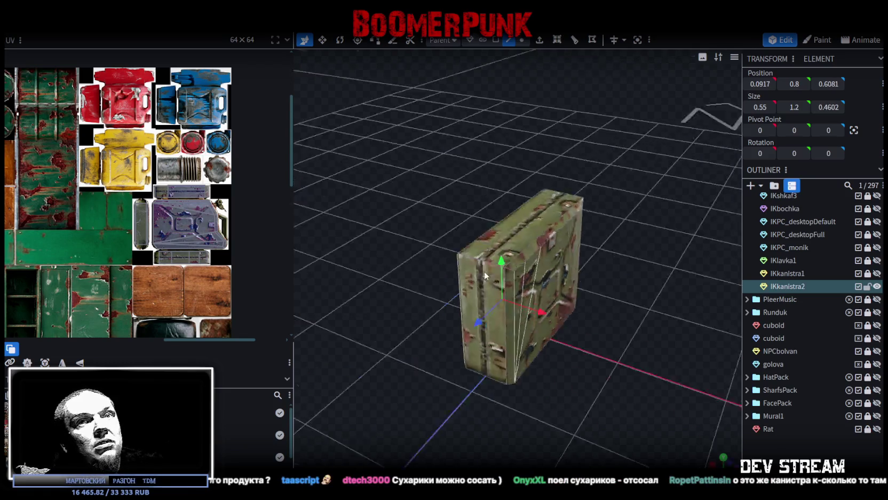
{"action": "left_click", "coordinate": [555, 277]}
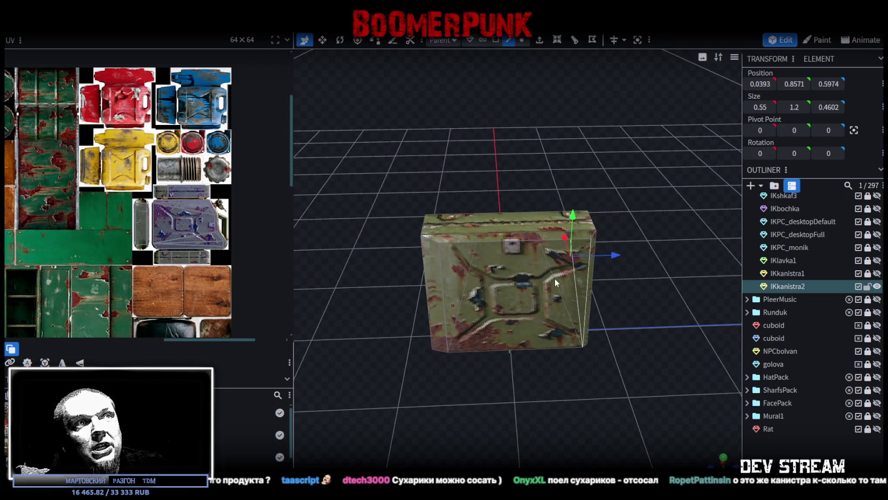
{"action": "mouse_move", "coordinate": [600, 255]}
{"action": "left_mouse_down"}
{"action": "mouse_move", "coordinate": [649, 286]}
{"action": "mouse_move", "coordinate": [642, 308]}
{"action": "left_mouse_up"}
{"action": "left_click", "coordinate": [529, 243]}
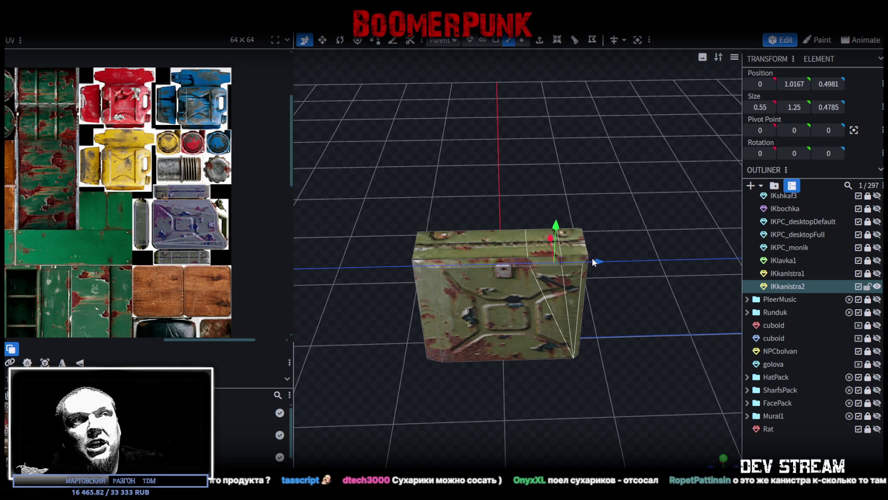
{"action": "left_click_drag", "start_coordinate": [593, 257], "coordinate": [587, 259]}
{"action": "mouse_move", "coordinate": [631, 284]}
{"action": "left_mouse_down"}
{"action": "mouse_move", "coordinate": [614, 249]}
{"action": "mouse_move", "coordinate": [398, 256]}
{"action": "mouse_move", "coordinate": [631, 387]}
{"action": "mouse_move", "coordinate": [608, 374]}
{"action": "mouse_move", "coordinate": [612, 369]}
{"action": "mouse_move", "coordinate": [560, 389]}
{"action": "left_mouse_up"}
Box-select the opposite side's vertices and shift them 0.1 along Z
{"action": "left_click", "coordinate": [523, 39]}
{"action": "left_click_drag", "start_coordinate": [387, 177], "coordinate": [545, 391]}
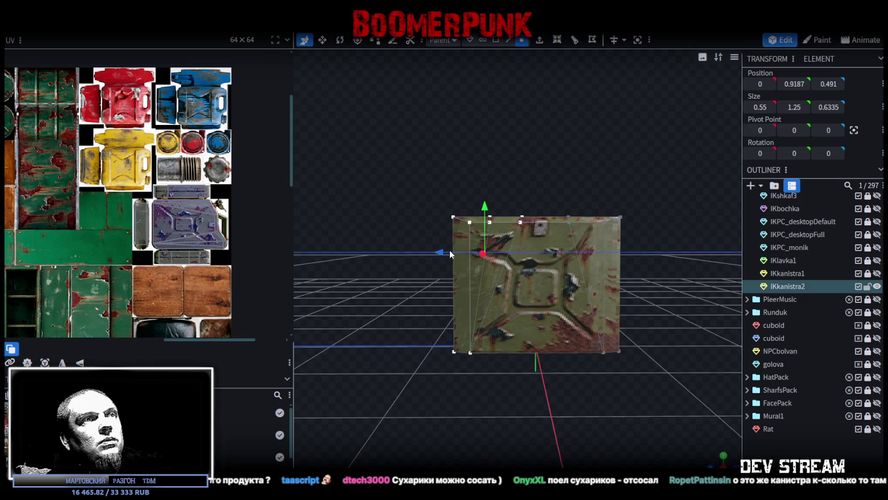
{"action": "left_click_drag", "start_coordinate": [443, 252], "coordinate": [571, 258]}
{"action": "left_click_drag", "start_coordinate": [483, 249], "coordinate": [470, 250]}
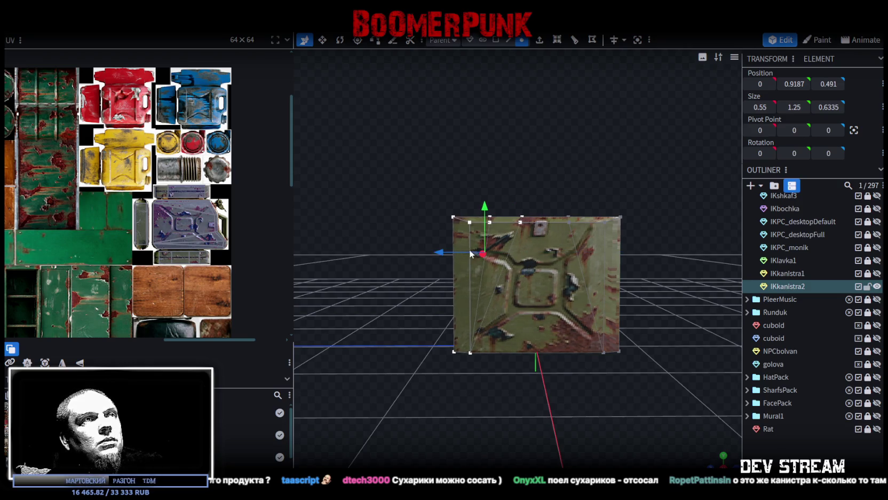
{"action": "left_click_drag", "start_coordinate": [656, 229], "coordinate": [636, 225]}
{"action": "mouse_move", "coordinate": [629, 176]}
{"action": "left_mouse_down", "text": "ctrl"}
{"action": "mouse_move", "coordinate": [514, 364]}
{"action": "mouse_move", "coordinate": [518, 373]}
{"action": "left_mouse_up", "text": "ctrl"}
{"action": "mouse_move", "coordinate": [507, 267]}
{"action": "left_mouse_down"}
{"action": "mouse_move", "coordinate": [495, 268]}
{"action": "mouse_move", "coordinate": [628, 321]}
{"action": "left_mouse_up"}
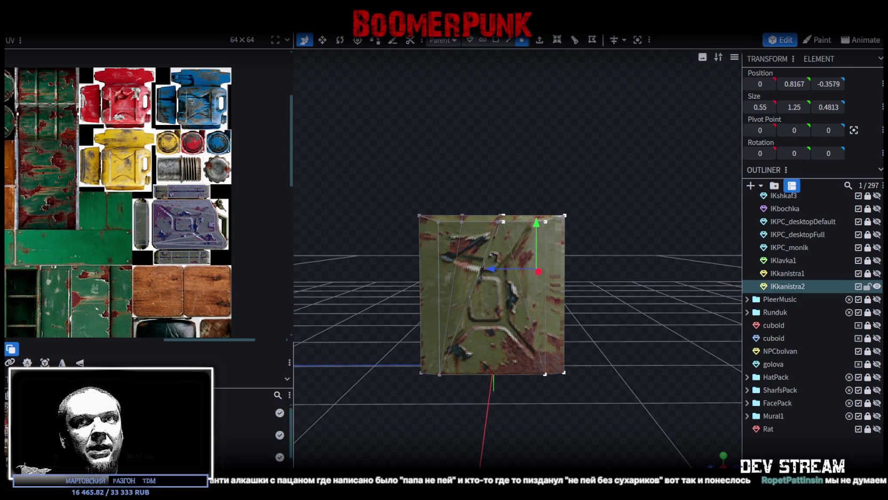
{"action": "left_click_drag", "start_coordinate": [652, 289], "coordinate": [405, 329]}
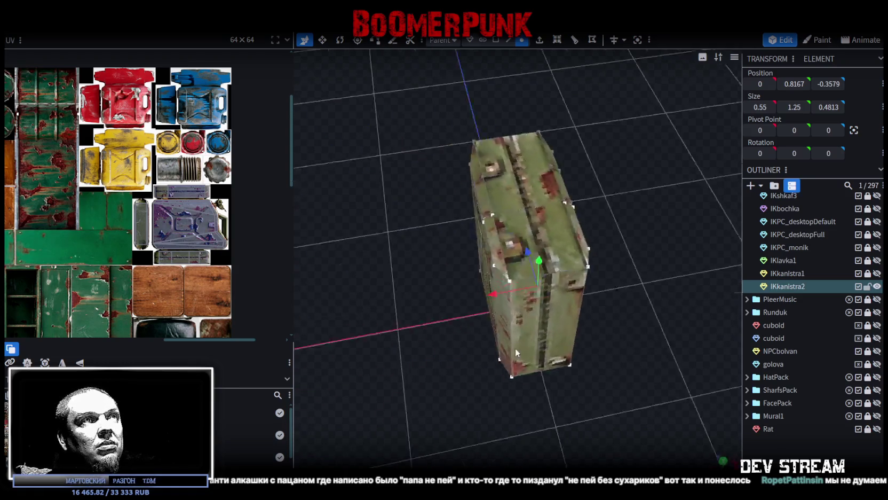
Inspect the box's top corner vertices and top edges from several angles
{"action": "scroll", "coordinate": [605, 353], "scroll_direction": "up", "scroll_amount": 3}
{"action": "mouse_move", "coordinate": [604, 354]}
{"action": "left_mouse_down"}
{"action": "mouse_move", "coordinate": [518, 146]}
{"action": "mouse_move", "coordinate": [493, 137]}
{"action": "mouse_move", "coordinate": [526, 303]}
{"action": "mouse_move", "coordinate": [533, 217]}
{"action": "mouse_move", "coordinate": [499, 149]}
{"action": "mouse_move", "coordinate": [630, 176]}
{"action": "mouse_move", "coordinate": [543, 188]}
{"action": "left_mouse_up"}
{"action": "left_click", "coordinate": [540, 287]}
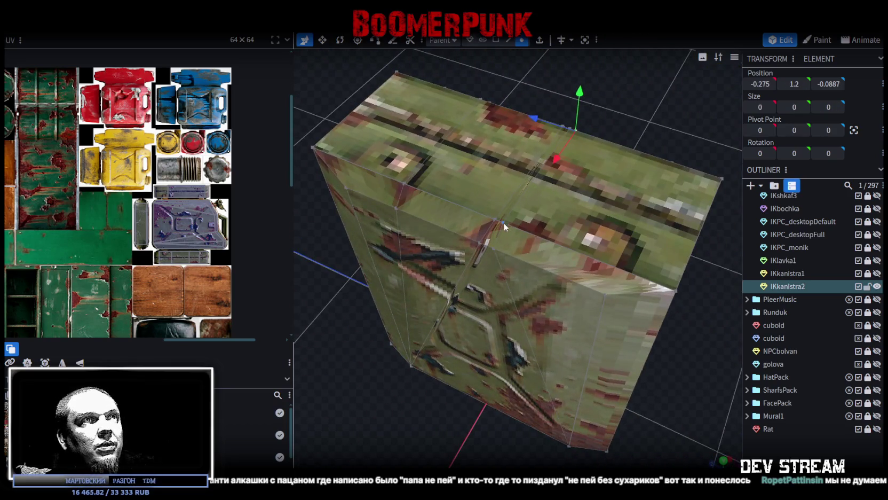
{"action": "left_click", "coordinate": [493, 250]}
{"action": "mouse_move", "coordinate": [639, 135]}
{"action": "left_mouse_down"}
{"action": "mouse_move", "coordinate": [499, 104]}
{"action": "mouse_move", "coordinate": [572, 255]}
{"action": "left_mouse_up"}
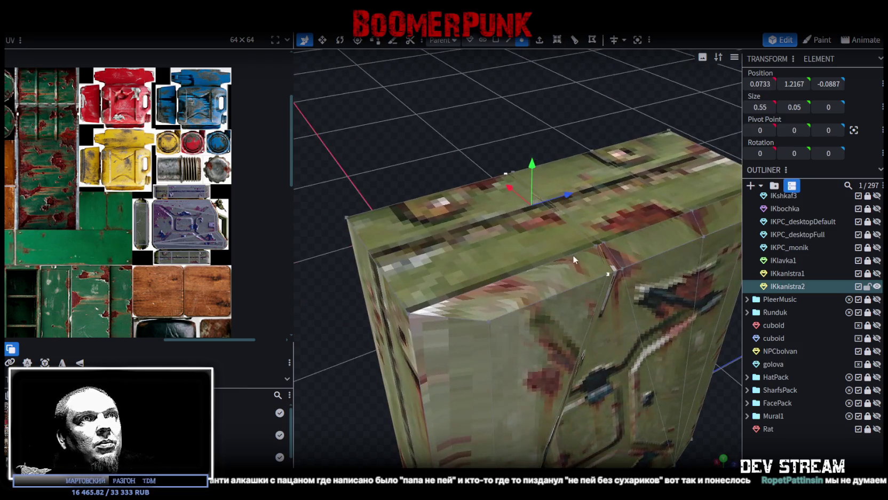
{"action": "left_click", "coordinate": [593, 244]}
{"action": "mouse_move", "coordinate": [583, 209]}
{"action": "left_mouse_down"}
{"action": "mouse_move", "coordinate": [519, 229]}
{"action": "mouse_move", "coordinate": [585, 259]}
{"action": "left_mouse_up"}
{"action": "left_click", "coordinate": [597, 267]}
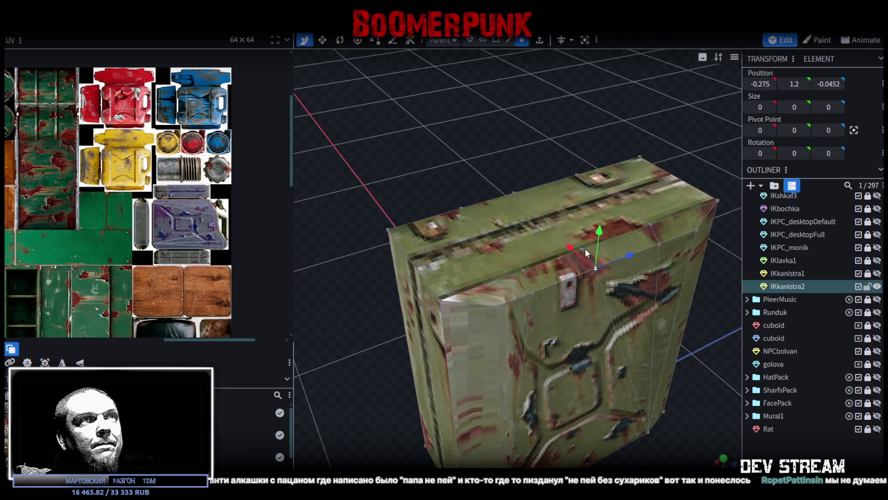
{"action": "left_click", "coordinate": [585, 248]}
{"action": "left_click_drag", "start_coordinate": [391, 165], "coordinate": [617, 178]}
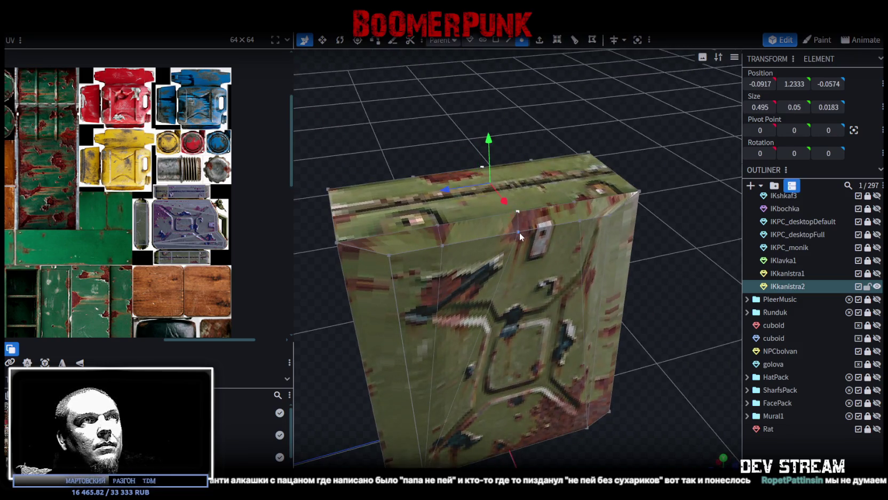
{"action": "left_click", "coordinate": [427, 203]}
{"action": "mouse_move", "coordinate": [527, 239]}
{"action": "left_mouse_down"}
{"action": "mouse_move", "coordinate": [638, 292]}
{"action": "mouse_move", "coordinate": [597, 238]}
{"action": "mouse_move", "coordinate": [605, 250]}
{"action": "mouse_move", "coordinate": [609, 218]}
{"action": "mouse_move", "coordinate": [624, 245]}
{"action": "left_mouse_up"}
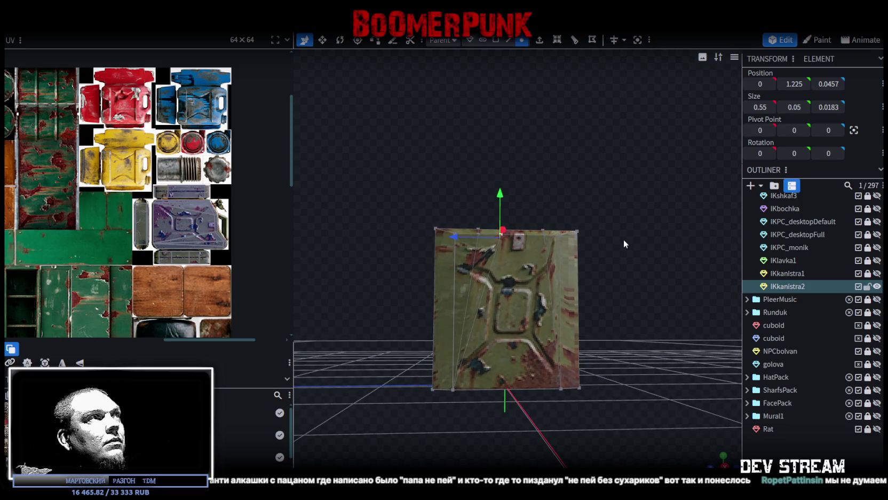
Raise the bottom of the body by 0.2 to Y 0.2
{"action": "mouse_move", "coordinate": [628, 317]}
{"action": "left_mouse_down"}
{"action": "mouse_move", "coordinate": [610, 312]}
{"action": "mouse_move", "coordinate": [612, 281]}
{"action": "mouse_move", "coordinate": [618, 297]}
{"action": "mouse_move", "coordinate": [681, 319]}
{"action": "mouse_move", "coordinate": [607, 247]}
{"action": "left_mouse_up"}
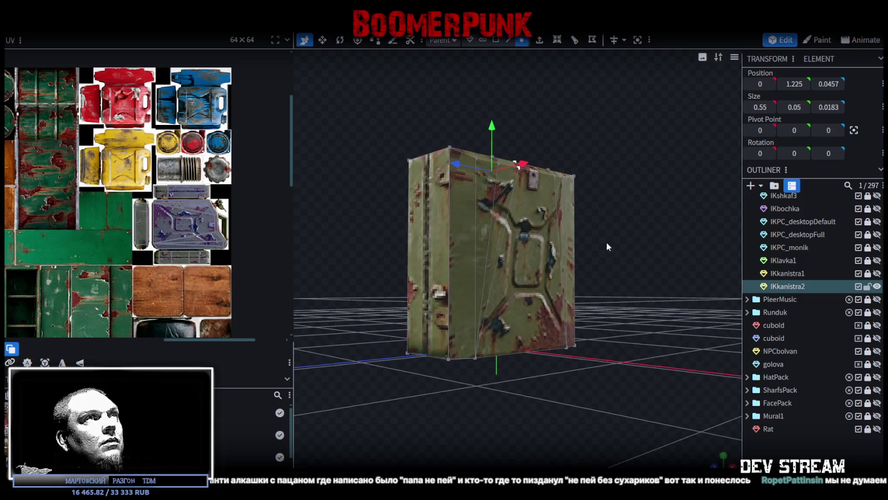
{"action": "left_click", "coordinate": [524, 353]}
{"action": "left_click_drag", "start_coordinate": [497, 394], "coordinate": [640, 386]}
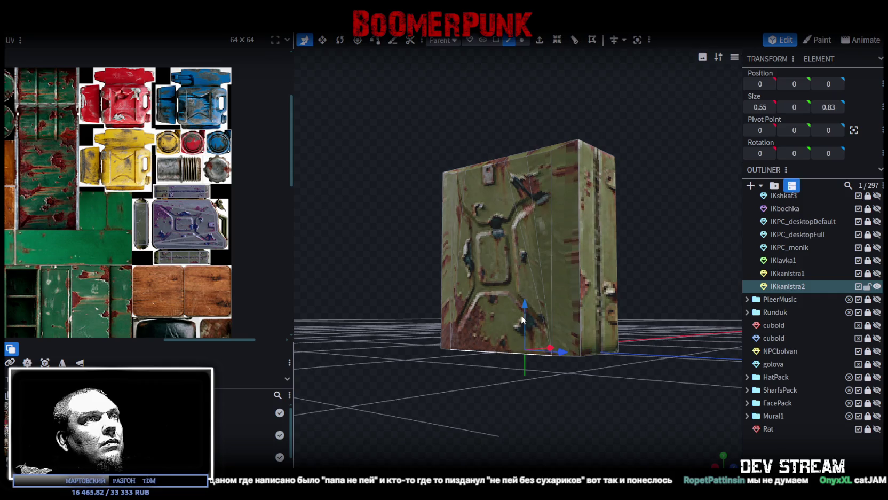
{"action": "left_click_drag", "start_coordinate": [522, 316], "coordinate": [530, 275]}
{"action": "mouse_move", "coordinate": [623, 384]}
{"action": "left_mouse_down"}
{"action": "mouse_move", "coordinate": [425, 376]}
{"action": "mouse_move", "coordinate": [385, 335]}
{"action": "mouse_move", "coordinate": [322, 340]}
{"action": "mouse_move", "coordinate": [373, 375]}
{"action": "mouse_move", "coordinate": [424, 378]}
{"action": "mouse_move", "coordinate": [412, 369]}
{"action": "mouse_move", "coordinate": [449, 128]}
{"action": "left_mouse_up"}
Lower the can's bottom edge to Y 0.1
{"action": "left_click", "coordinate": [496, 40]}
{"action": "left_click", "coordinate": [526, 344]}
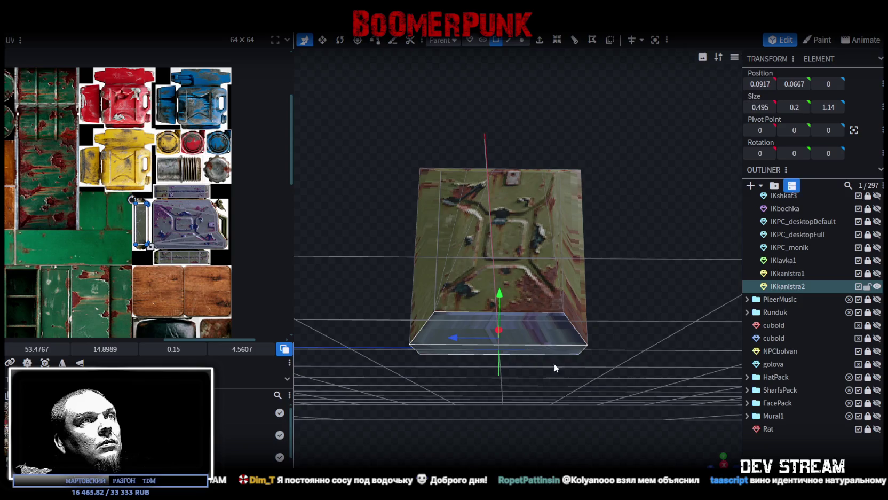
{"action": "left_click_drag", "start_coordinate": [546, 359], "coordinate": [390, 404]}
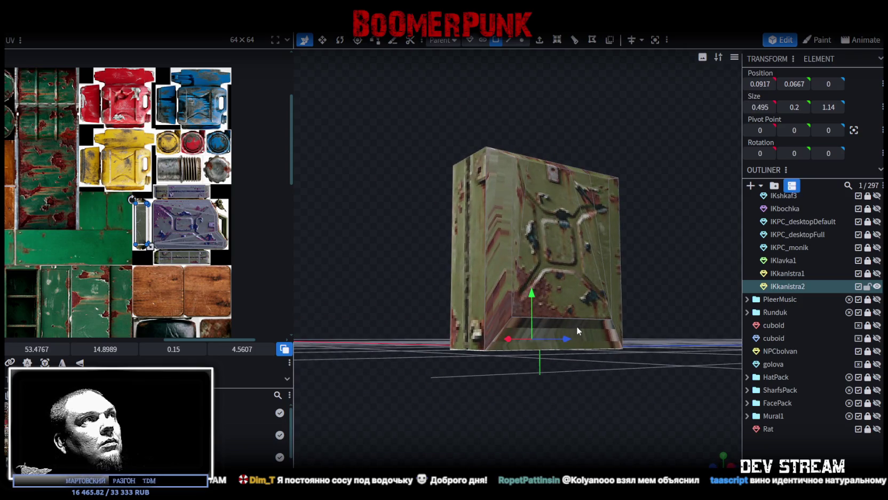
{"action": "mouse_move", "coordinate": [574, 328]}
{"action": "left_mouse_down"}
{"action": "mouse_move", "coordinate": [505, 417]}
{"action": "mouse_move", "coordinate": [559, 415]}
{"action": "mouse_move", "coordinate": [479, 426]}
{"action": "mouse_move", "coordinate": [541, 429]}
{"action": "mouse_move", "coordinate": [583, 418]}
{"action": "mouse_move", "coordinate": [554, 425]}
{"action": "mouse_move", "coordinate": [563, 375]}
{"action": "left_mouse_up"}
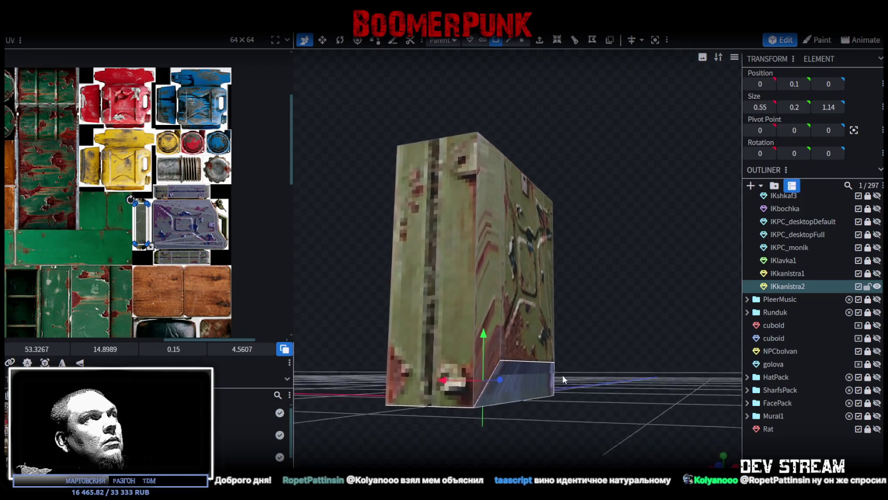
{"action": "left_click", "coordinate": [508, 40]}
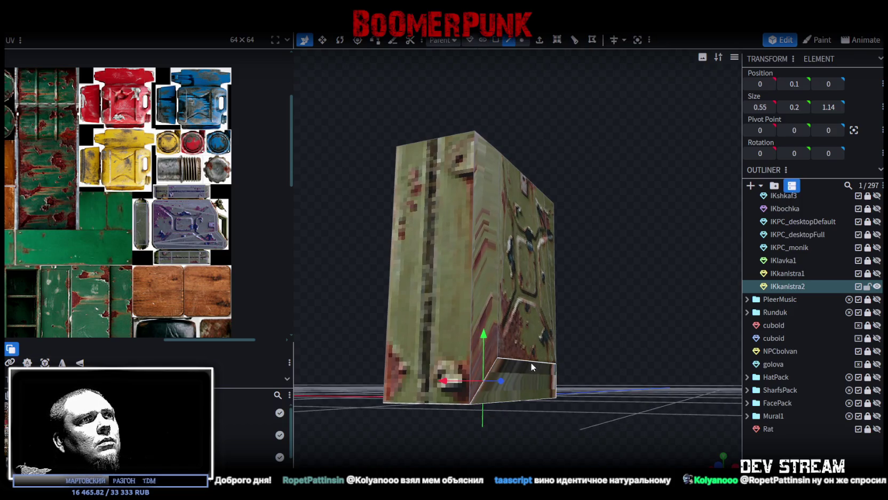
{"action": "left_click_drag", "start_coordinate": [530, 362], "coordinate": [671, 453]}
{"action": "left_click", "coordinate": [459, 368]}
{"action": "mouse_move", "coordinate": [501, 315]}
{"action": "left_mouse_down"}
{"action": "mouse_move", "coordinate": [506, 345]}
{"action": "mouse_move", "coordinate": [647, 335]}
{"action": "left_mouse_up"}
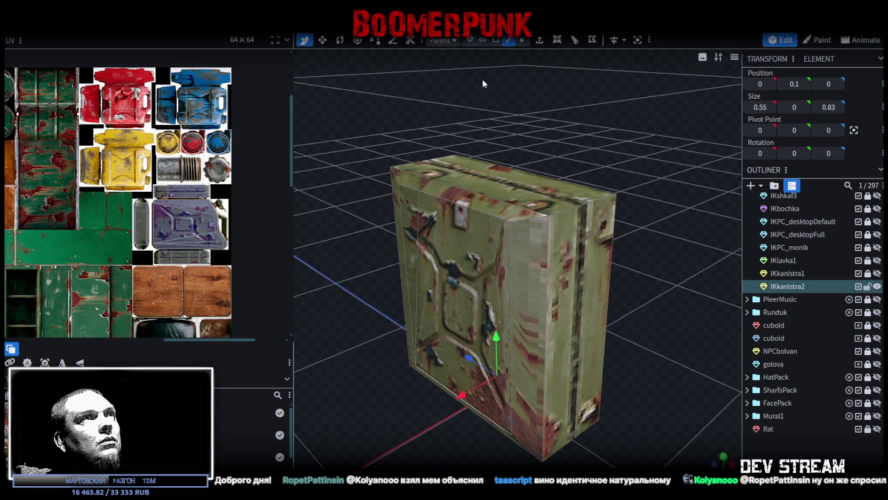
Select the thin right side face and the front face triangles
{"action": "left_click", "coordinate": [496, 41]}
{"action": "left_click", "coordinate": [413, 219]}
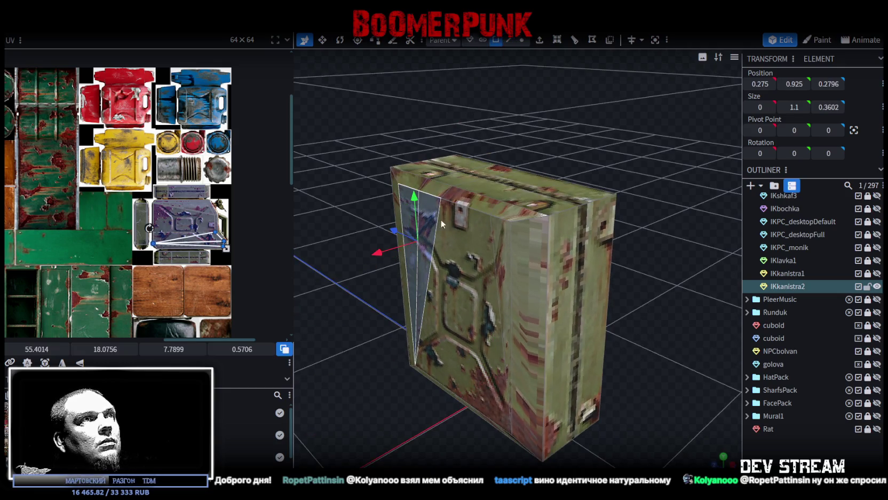
{"action": "left_click", "coordinate": [470, 244]}
{"action": "left_click_drag", "start_coordinate": [497, 238], "coordinate": [552, 195]}
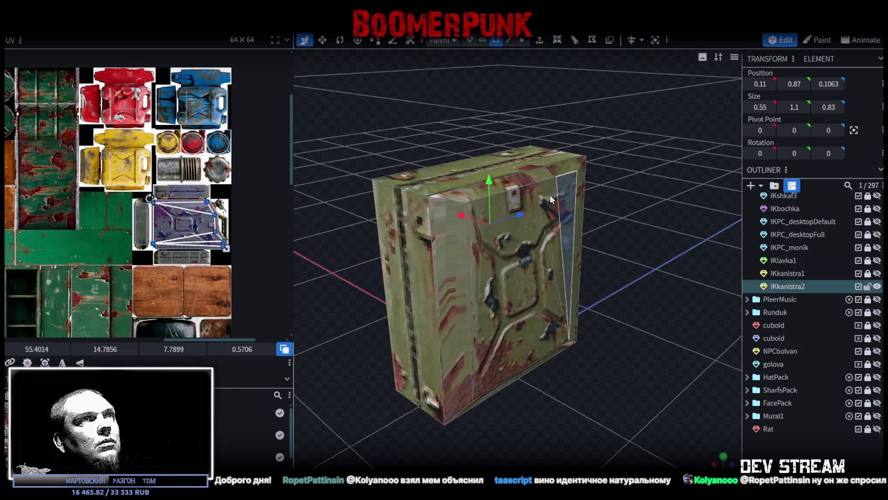
{"action": "left_click", "coordinate": [575, 320]}
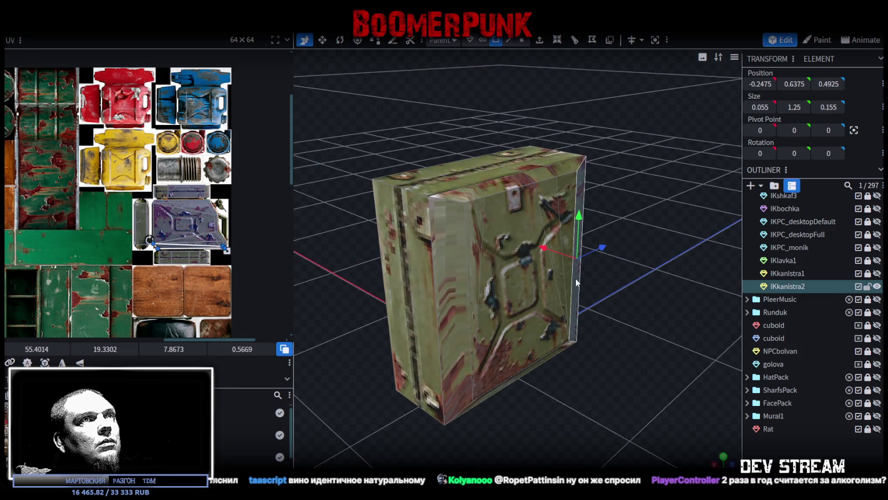
{"action": "left_click", "coordinate": [569, 187]}
{"action": "left_click", "coordinate": [552, 257], "text": "shift"}
{"action": "left_click", "coordinate": [513, 331], "text": "shift"}
{"action": "left_click_drag", "start_coordinate": [380, 246], "coordinate": [604, 252]}
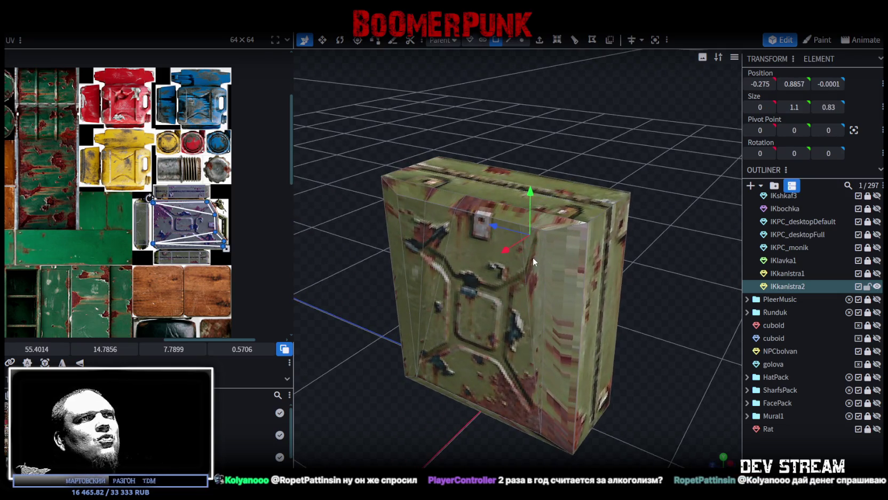
Add the opposite face and move the faces out so the body is 0.65 wide
{"action": "left_click", "coordinate": [455, 297], "text": "shift"}
{"action": "left_click_drag", "start_coordinate": [505, 252], "coordinate": [569, 173]}
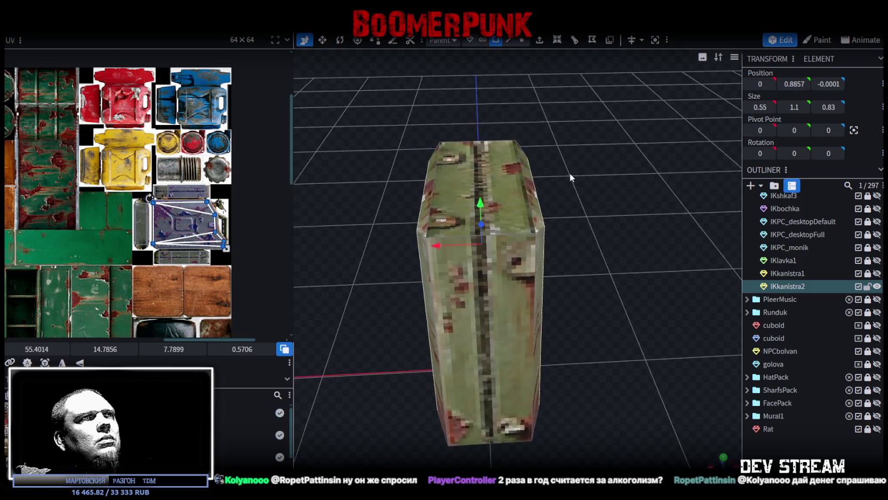
{"action": "key", "text": "v"}
{"action": "mouse_move", "coordinate": [534, 242]}
{"action": "left_mouse_down"}
{"action": "mouse_move", "coordinate": [559, 244]}
{"action": "mouse_move", "coordinate": [506, 258]}
{"action": "left_mouse_up"}
{"action": "left_click_drag", "start_coordinate": [710, 390], "coordinate": [731, 408]}
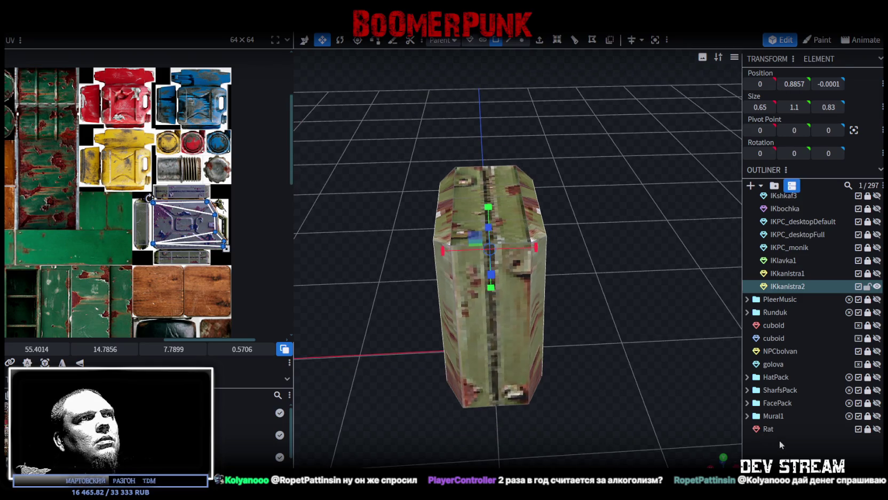
{"action": "left_click", "coordinate": [782, 441]}
{"action": "left_click_drag", "start_coordinate": [514, 333], "coordinate": [629, 330]}
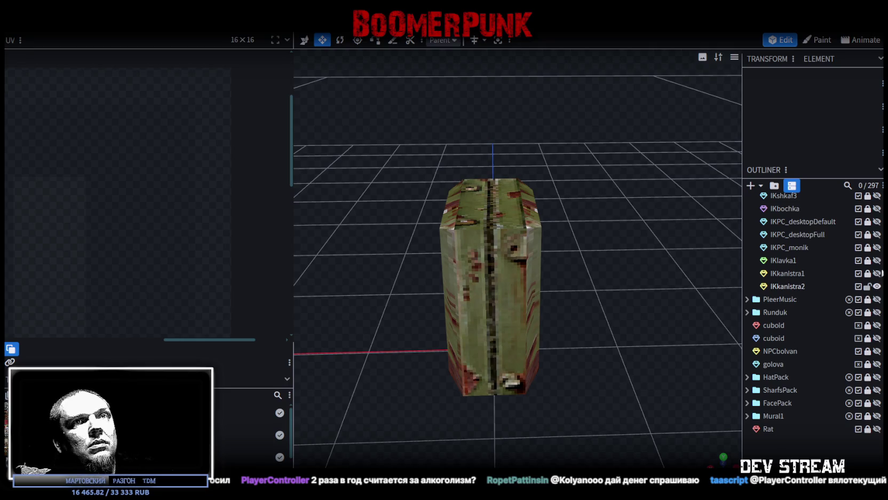
{"action": "left_click", "coordinate": [877, 273]}
{"action": "left_click", "coordinate": [877, 273]}
{"action": "mouse_move", "coordinate": [612, 276]}
{"action": "left_mouse_down"}
{"action": "mouse_move", "coordinate": [558, 290]}
{"action": "mouse_move", "coordinate": [572, 273]}
{"action": "left_mouse_up"}
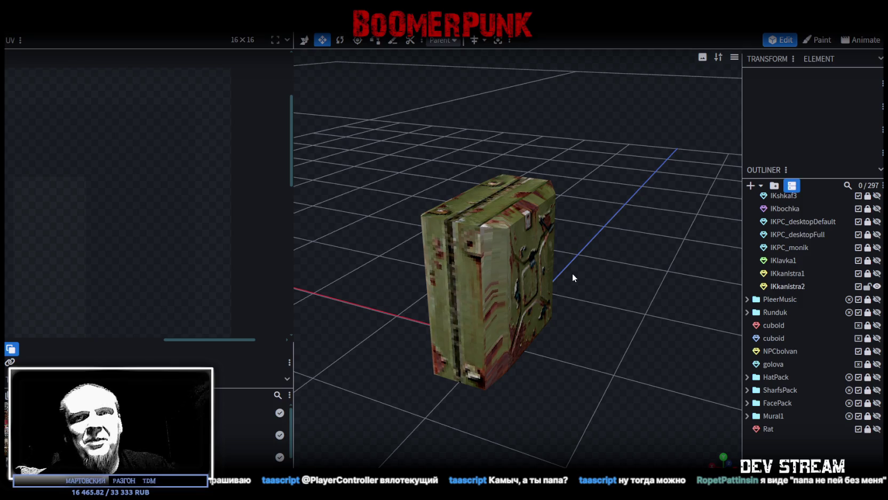
In front view, box-select IKkanistra2's top vertices and raise them along Y
{"action": "left_click_drag", "start_coordinate": [572, 273], "coordinate": [576, 267]}
{"action": "left_click", "coordinate": [469, 249]}
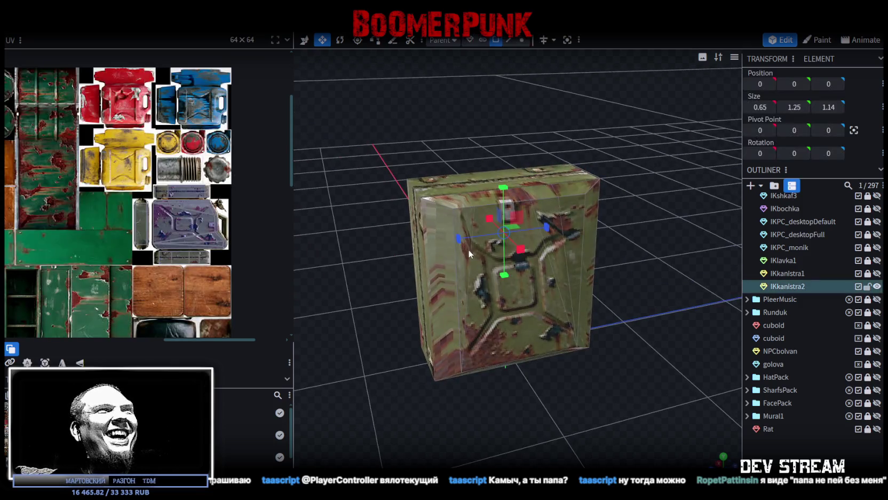
{"action": "mouse_move", "coordinate": [571, 359]}
{"action": "left_mouse_down"}
{"action": "mouse_move", "coordinate": [538, 376]}
{"action": "mouse_move", "coordinate": [631, 239]}
{"action": "left_mouse_up"}
{"action": "mouse_move", "coordinate": [556, 161]}
{"action": "left_mouse_down"}
{"action": "mouse_move", "coordinate": [639, 109]}
{"action": "mouse_move", "coordinate": [693, 432]}
{"action": "left_mouse_up"}
{"action": "mouse_move", "coordinate": [602, 338]}
{"action": "left_mouse_down"}
{"action": "mouse_move", "coordinate": [524, 387]}
{"action": "mouse_move", "coordinate": [524, 421]}
{"action": "mouse_move", "coordinate": [561, 143]}
{"action": "left_mouse_up"}
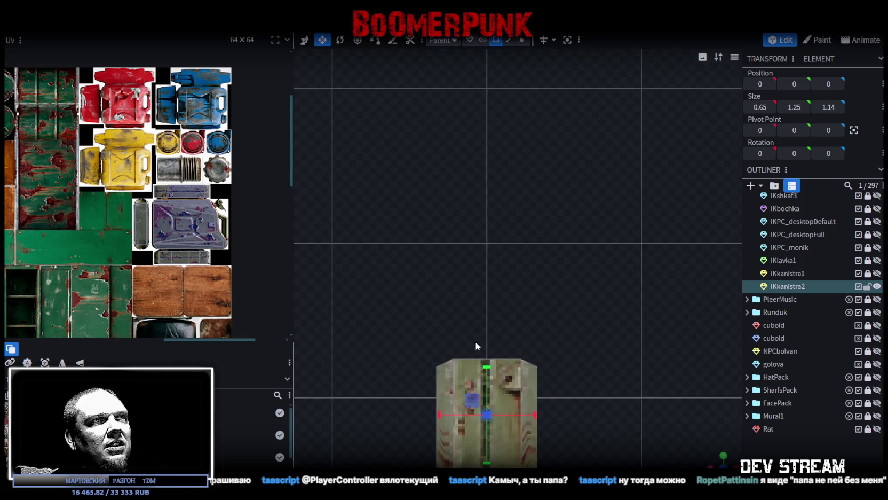
{"action": "scroll", "coordinate": [475, 342], "scroll_direction": "up", "scroll_amount": 3}
{"action": "scroll", "coordinate": [492, 189], "scroll_direction": "up", "scroll_amount": 3}
{"action": "left_click", "coordinate": [522, 40]}
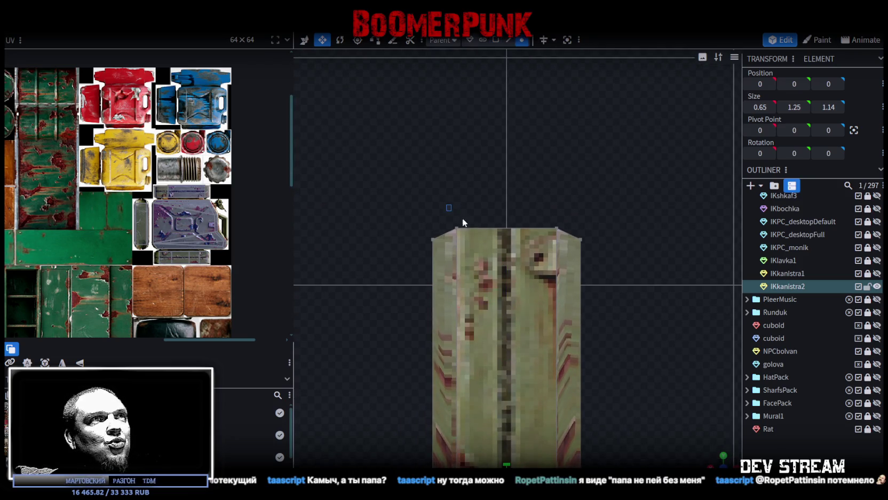
{"action": "left_click_drag", "start_coordinate": [462, 217], "coordinate": [566, 229]}
{"action": "mouse_move", "coordinate": [508, 183]}
{"action": "left_mouse_down"}
{"action": "mouse_move", "coordinate": [509, 160]}
{"action": "mouse_move", "coordinate": [550, 216]}
{"action": "left_mouse_up"}
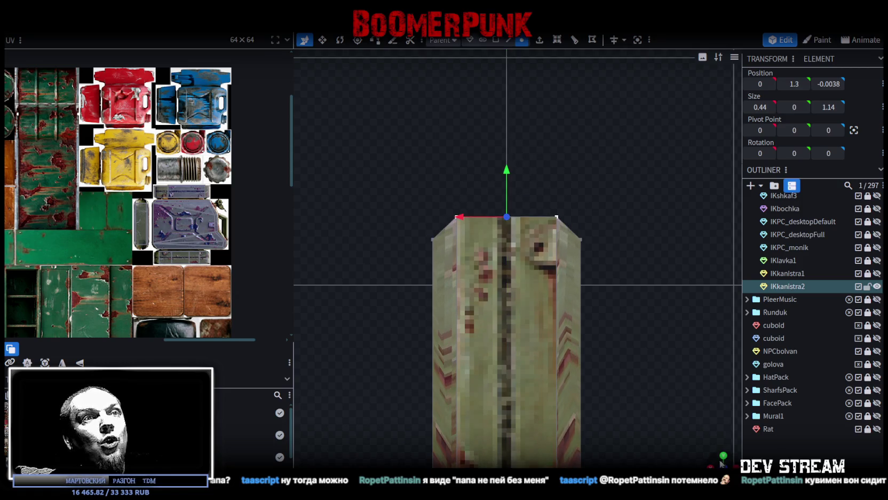
Briefly show IKkanistra1 to compare proportions, then select the small top corner face
{"action": "mouse_move", "coordinate": [727, 462]}
{"action": "left_mouse_down"}
{"action": "mouse_move", "coordinate": [573, 355]}
{"action": "mouse_move", "coordinate": [460, 386]}
{"action": "mouse_move", "coordinate": [716, 405]}
{"action": "mouse_move", "coordinate": [454, 431]}
{"action": "mouse_move", "coordinate": [587, 374]}
{"action": "left_mouse_up"}
{"action": "left_click", "coordinate": [877, 273]}
{"action": "left_click", "coordinate": [877, 273]}
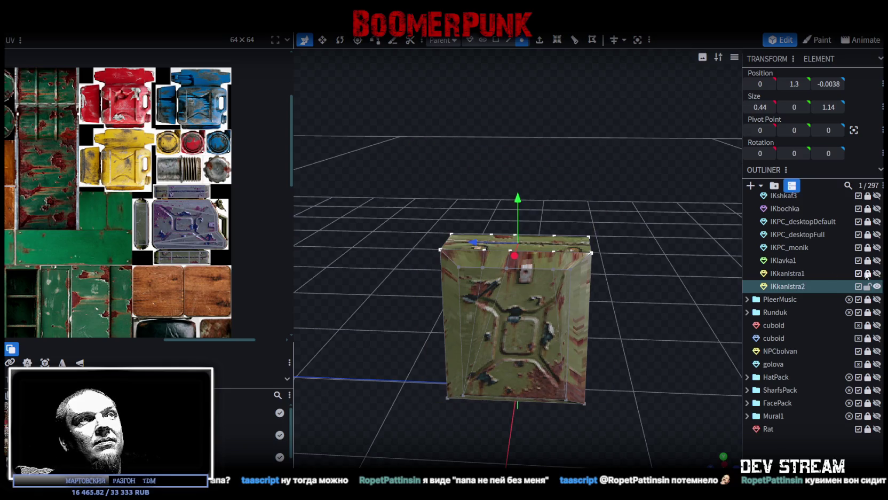
{"action": "mouse_move", "coordinate": [412, 288]}
{"action": "left_mouse_down"}
{"action": "mouse_move", "coordinate": [442, 296]}
{"action": "mouse_move", "coordinate": [475, 85]}
{"action": "left_mouse_up"}
{"action": "left_click", "coordinate": [496, 40]}
{"action": "left_click", "coordinate": [456, 224]}
{"action": "mouse_move", "coordinate": [465, 203]}
{"action": "left_mouse_down"}
{"action": "mouse_move", "coordinate": [437, 155]}
{"action": "mouse_move", "coordinate": [478, 215]}
{"action": "mouse_move", "coordinate": [499, 63]}
{"action": "left_mouse_up"}
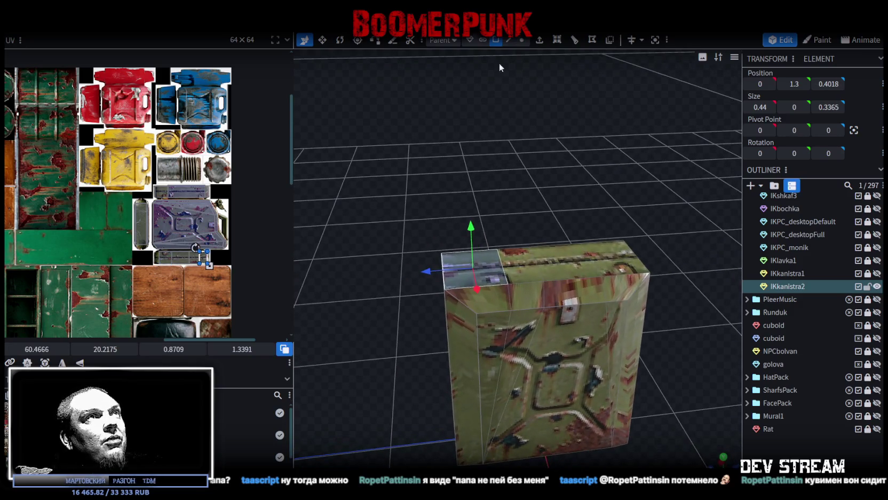
Extrude the top corner face by 0.25 and narrow the raised block's top to 0.24
{"action": "left_click", "coordinate": [537, 45]}
{"action": "left_click_drag", "start_coordinate": [529, 157], "coordinate": [507, 443]}
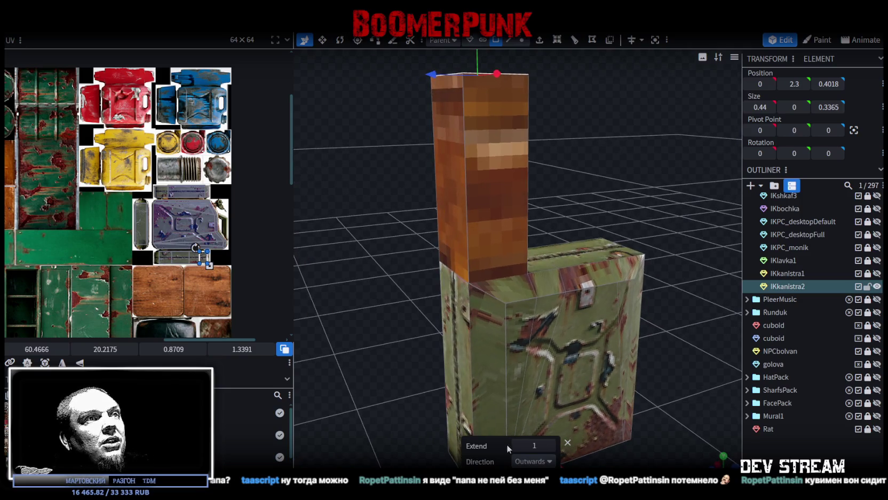
{"action": "left_click", "coordinate": [516, 446]}
{"action": "left_click", "coordinate": [550, 445]}
{"action": "mouse_move", "coordinate": [582, 195]}
{"action": "left_mouse_down"}
{"action": "mouse_move", "coordinate": [569, 237]}
{"action": "mouse_move", "coordinate": [513, 241]}
{"action": "left_mouse_up"}
{"action": "key", "text": "v"}
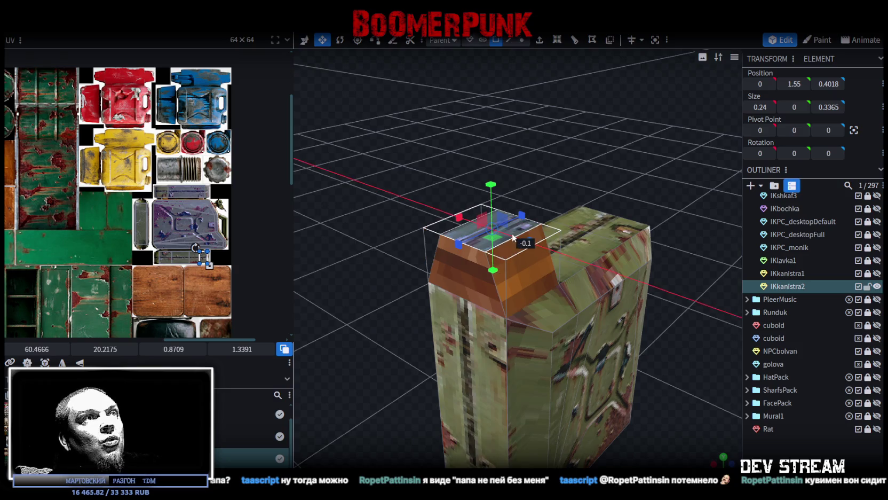
{"action": "mouse_move", "coordinate": [578, 152]}
{"action": "left_mouse_down"}
{"action": "mouse_move", "coordinate": [558, 162]}
{"action": "mouse_move", "coordinate": [617, 184]}
{"action": "mouse_move", "coordinate": [601, 181]}
{"action": "left_mouse_up"}
Move the block's top and base edges in depth so the raised block tapers
{"action": "left_click", "coordinate": [509, 40]}
{"action": "left_click", "coordinate": [522, 261]}
{"action": "key", "text": "v"}
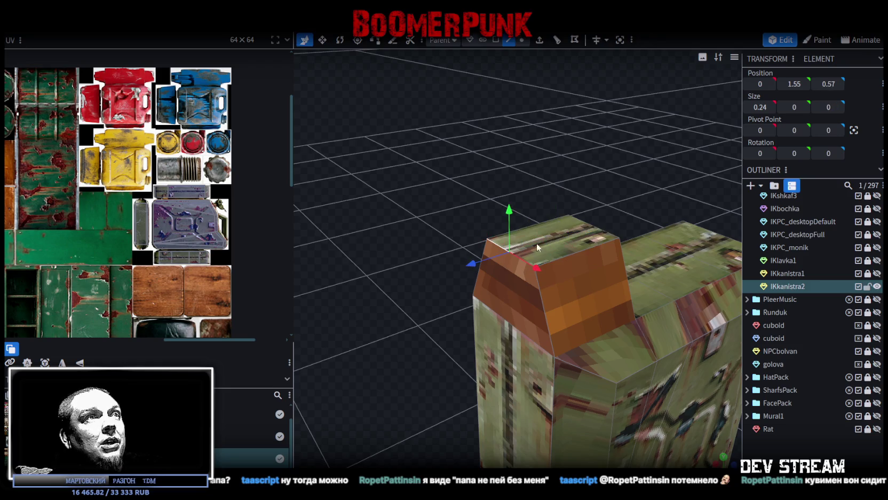
{"action": "left_click_drag", "start_coordinate": [485, 267], "coordinate": [491, 260]}
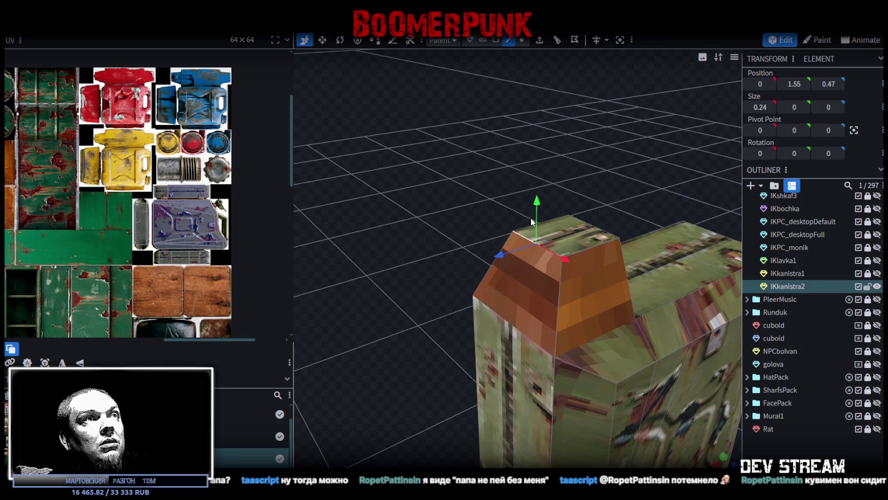
{"action": "left_click_drag", "start_coordinate": [539, 192], "coordinate": [584, 135]}
{"action": "mouse_move", "coordinate": [429, 224]}
{"action": "left_mouse_down"}
{"action": "mouse_move", "coordinate": [419, 221]}
{"action": "mouse_move", "coordinate": [566, 224]}
{"action": "mouse_move", "coordinate": [564, 156]}
{"action": "mouse_move", "coordinate": [535, 172]}
{"action": "mouse_move", "coordinate": [562, 191]}
{"action": "mouse_move", "coordinate": [503, 160]}
{"action": "mouse_move", "coordinate": [522, 164]}
{"action": "mouse_move", "coordinate": [535, 151]}
{"action": "mouse_move", "coordinate": [526, 158]}
{"action": "left_mouse_up"}
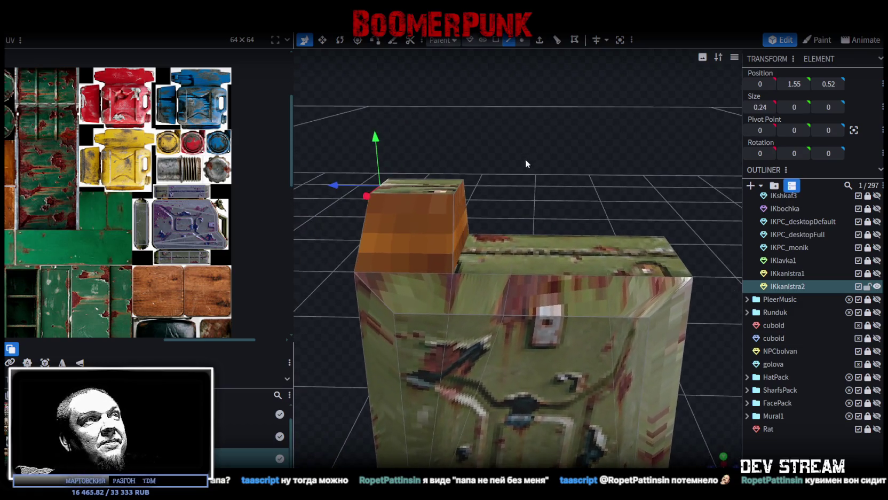
{"action": "left_click", "coordinate": [461, 248]}
{"action": "mouse_move", "coordinate": [422, 254]}
{"action": "left_mouse_down"}
{"action": "mouse_move", "coordinate": [447, 254]}
{"action": "mouse_move", "coordinate": [555, 170]}
{"action": "mouse_move", "coordinate": [522, 172]}
{"action": "mouse_move", "coordinate": [586, 179]}
{"action": "mouse_move", "coordinate": [601, 120]}
{"action": "left_mouse_up"}
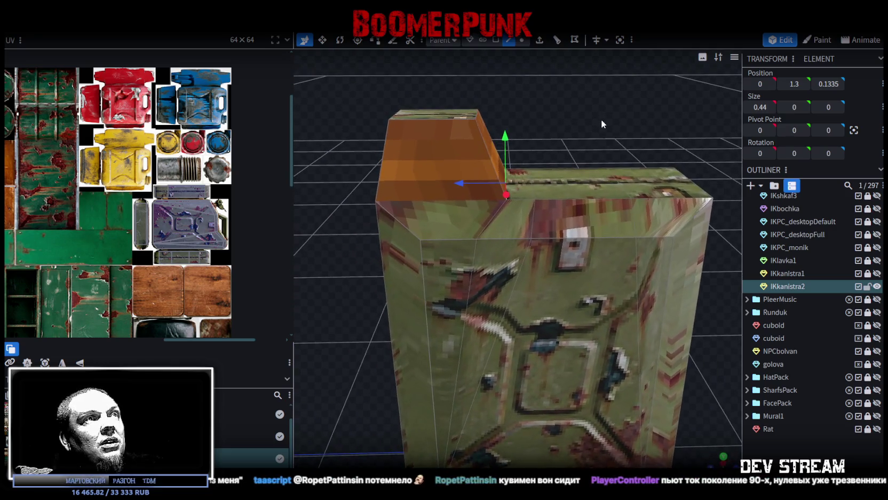
Merge the block's base vertices with the neighbouring body vertices at their centre
{"action": "left_click", "coordinate": [522, 40]}
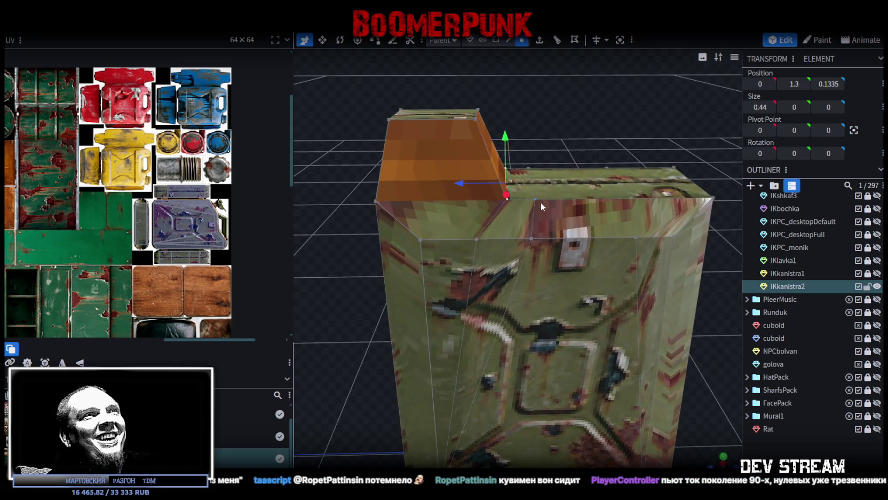
{"action": "left_click", "coordinate": [531, 239]}
{"action": "left_click", "coordinate": [474, 239], "text": "shift"}
{"action": "right_click", "coordinate": [474, 239]}
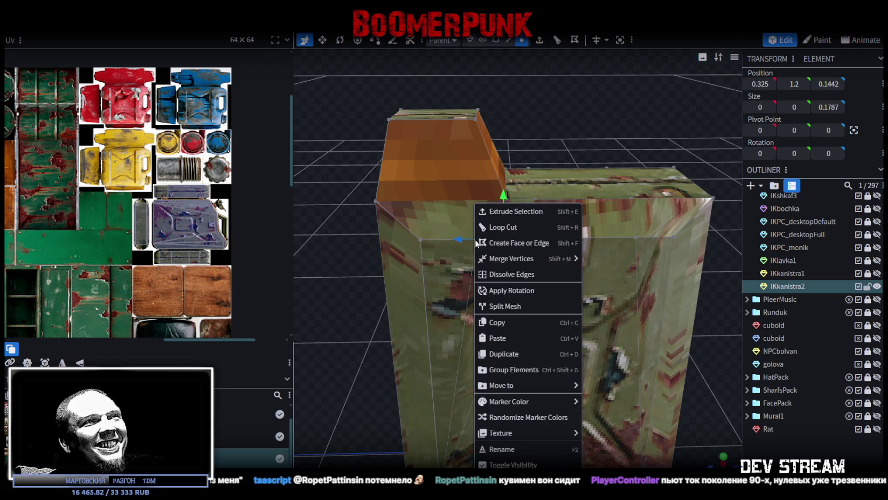
{"action": "left_click", "coordinate": [624, 275]}
{"action": "mouse_move", "coordinate": [628, 114]}
{"action": "left_mouse_down"}
{"action": "mouse_move", "coordinate": [384, 134]}
{"action": "mouse_move", "coordinate": [530, 213]}
{"action": "left_mouse_up"}
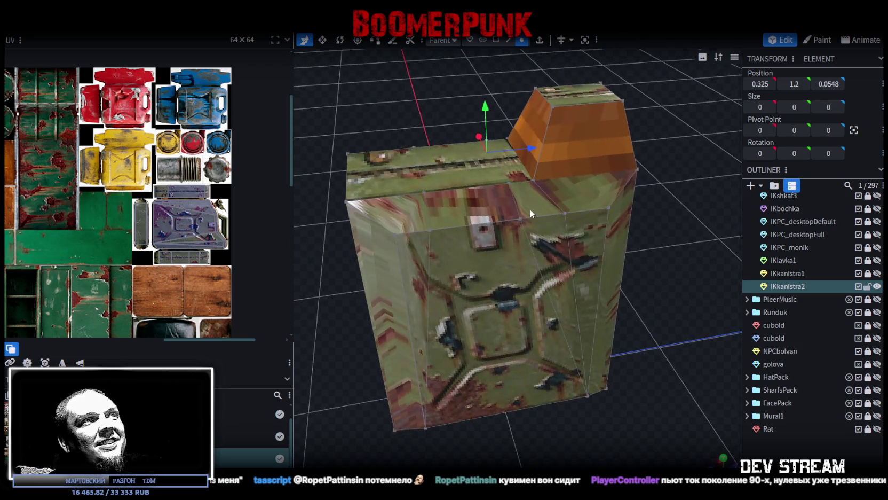
{"action": "scroll", "coordinate": [571, 214], "scroll_direction": "up", "scroll_amount": 3}
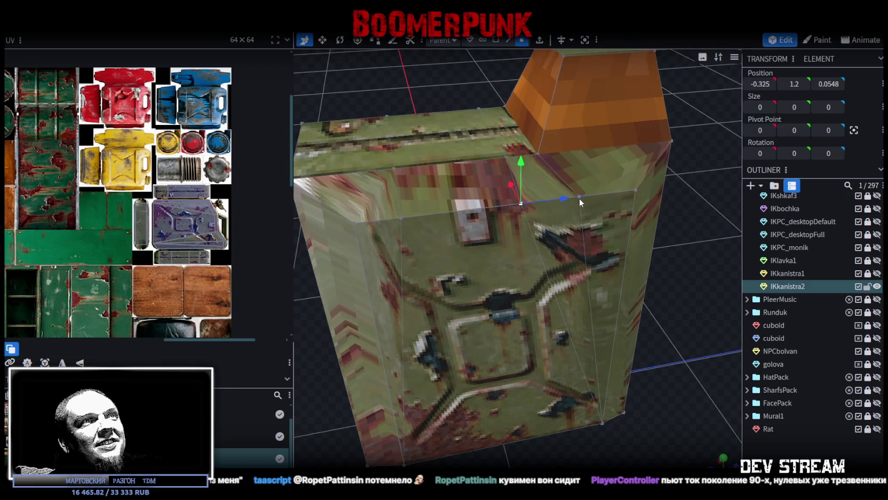
{"action": "left_click", "coordinate": [580, 197], "text": "shift"}
{"action": "right_click", "coordinate": [579, 198]}
{"action": "left_click", "coordinate": [702, 253]}
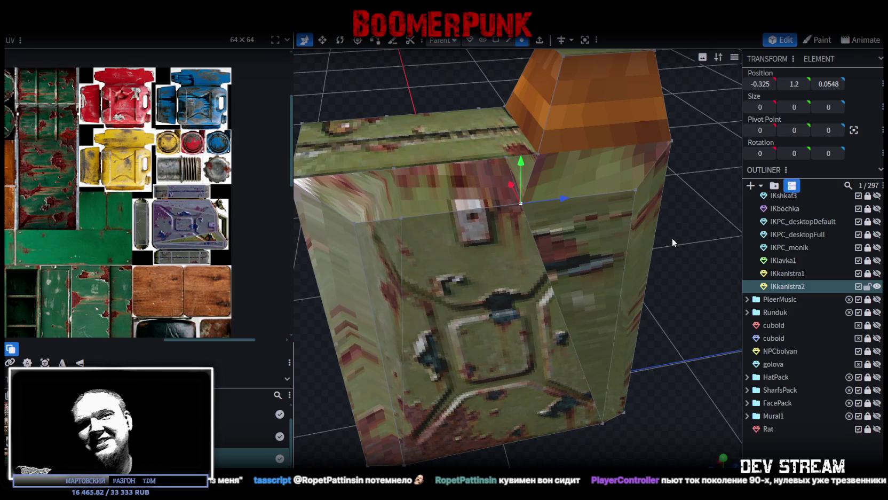
Set the raised block's selected vertical edge to Z position 0.1335
{"action": "mouse_move", "coordinate": [607, 208]}
{"action": "left_mouse_down"}
{"action": "mouse_move", "coordinate": [678, 75]}
{"action": "mouse_move", "coordinate": [512, 207]}
{"action": "left_mouse_up"}
{"action": "left_click", "coordinate": [500, 219]}
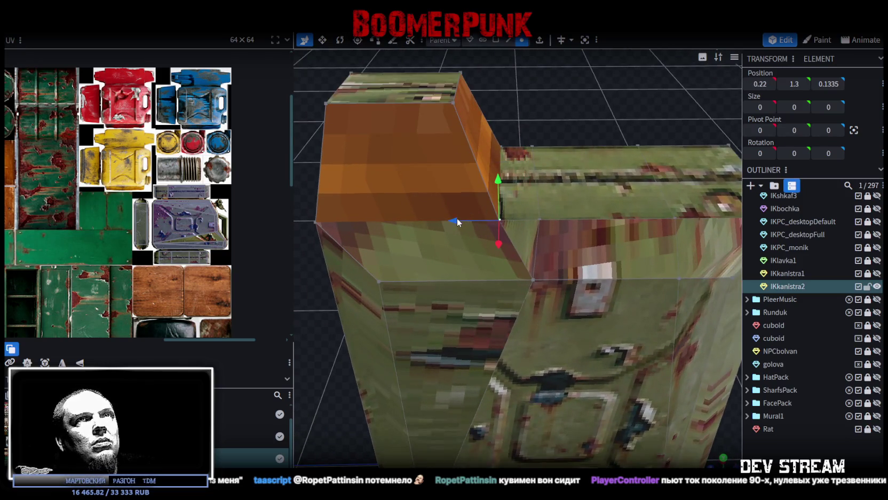
{"action": "left_click", "coordinate": [536, 161]}
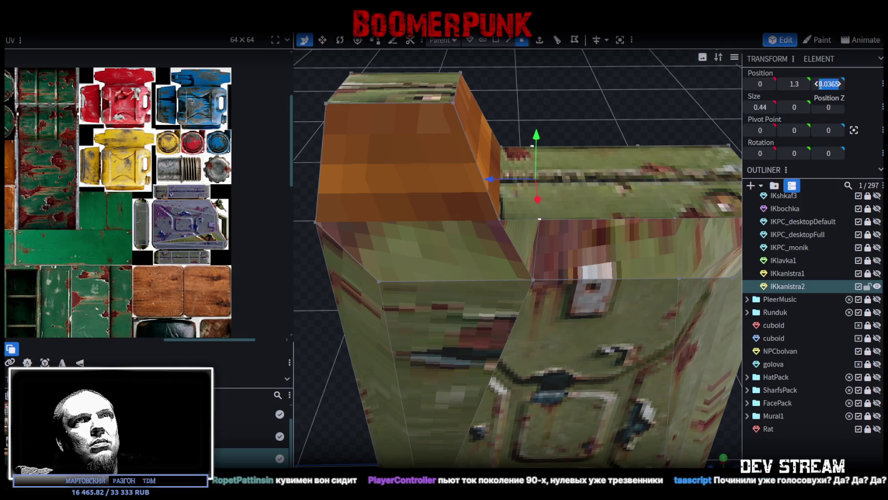
{"action": "type", "text": "0.1335"}
{"action": "key", "text": "Return"}
Slide the orange top block's face along the Z axis to 0.2335
{"action": "left_click_drag", "start_coordinate": [578, 125], "coordinate": [618, 112]}
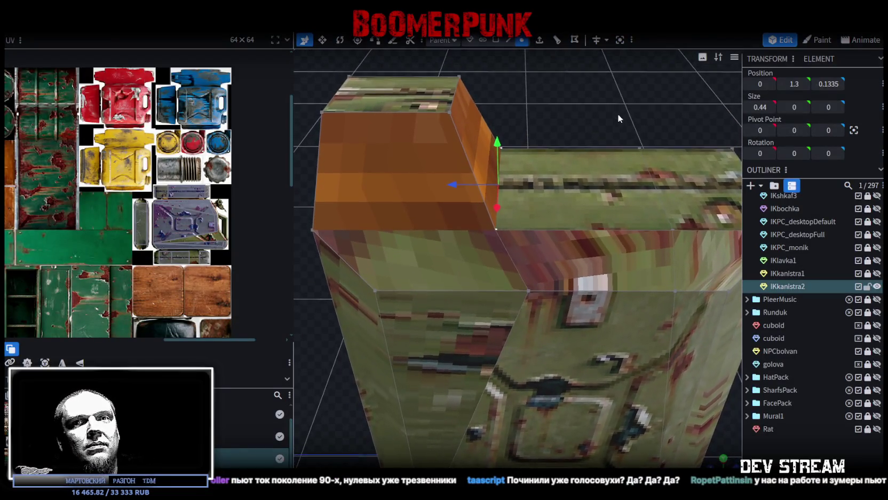
{"action": "left_click_drag", "start_coordinate": [617, 114], "coordinate": [625, 81]}
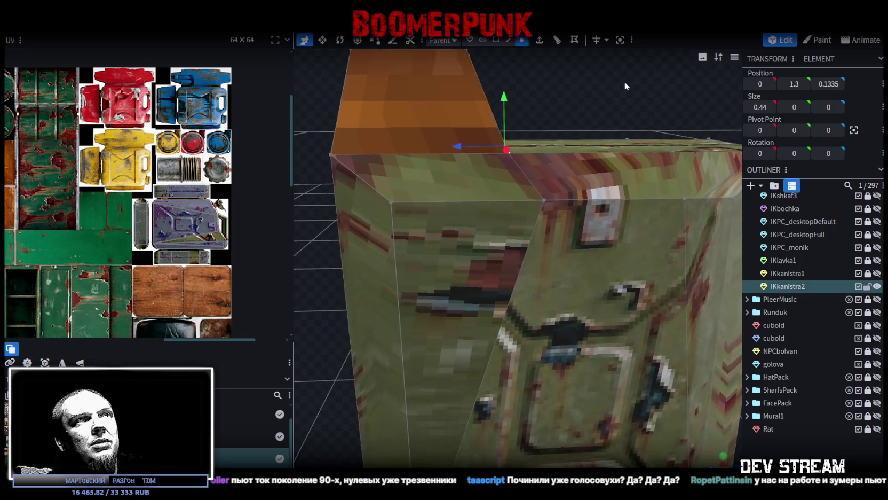
{"action": "left_click", "coordinate": [544, 197]}
{"action": "mouse_move", "coordinate": [553, 192]}
{"action": "left_mouse_down"}
{"action": "mouse_move", "coordinate": [562, 112]}
{"action": "mouse_move", "coordinate": [496, 160]}
{"action": "left_mouse_up"}
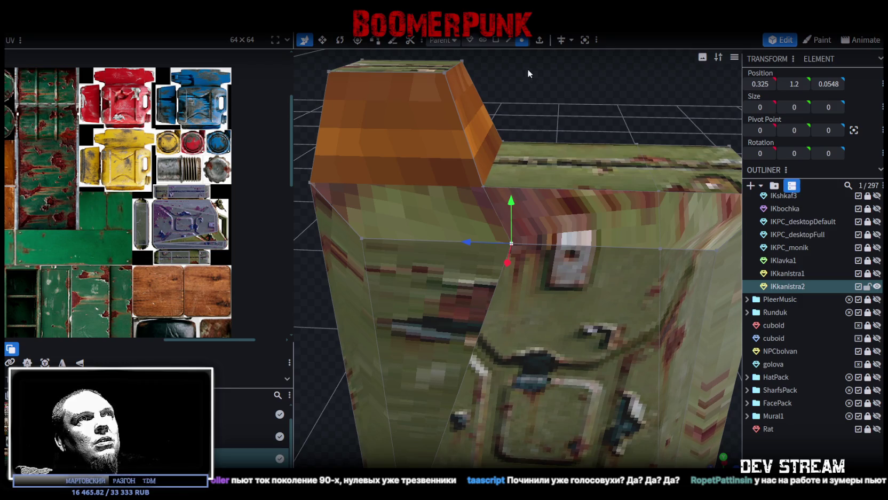
{"action": "scroll", "coordinate": [538, 123], "scroll_direction": "down", "scroll_amount": 3}
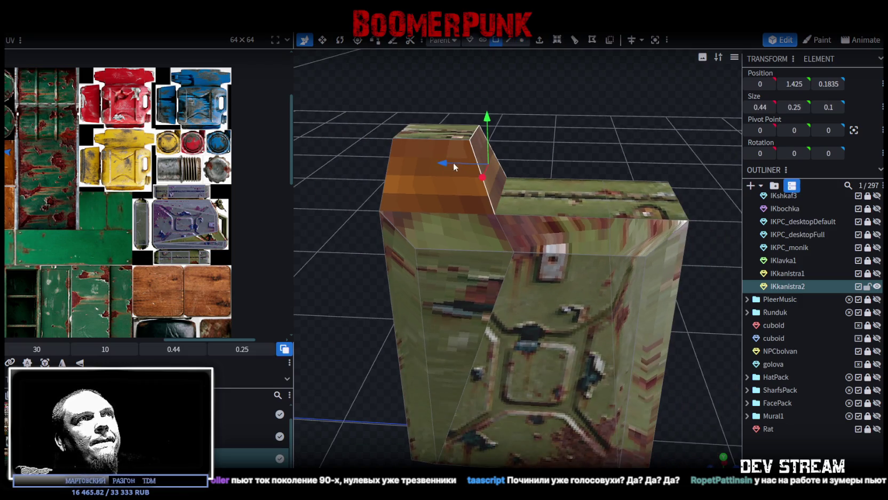
{"action": "left_click", "coordinate": [488, 169]}
{"action": "left_click_drag", "start_coordinate": [489, 170], "coordinate": [436, 158]}
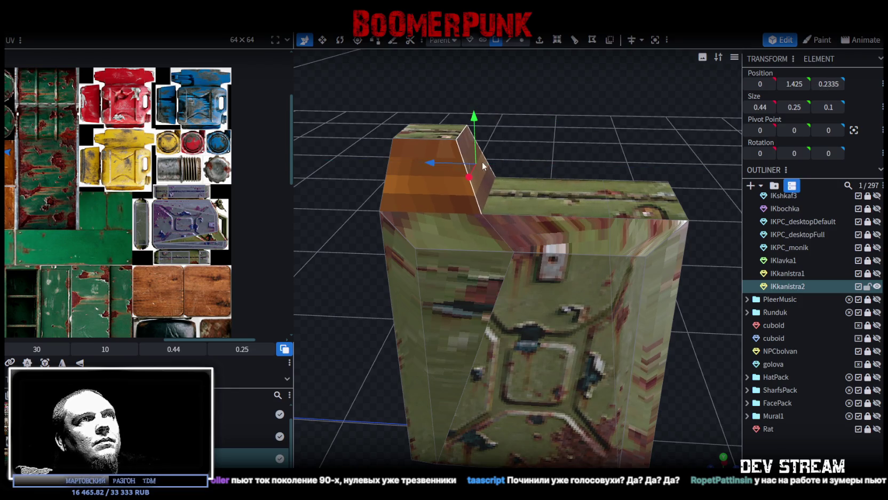
{"action": "left_click_drag", "start_coordinate": [513, 133], "coordinate": [573, 117]}
Pick a corner vertex, then the vertical edge beside the orange block
{"action": "left_click", "coordinate": [521, 40]}
{"action": "left_click", "coordinate": [492, 173]}
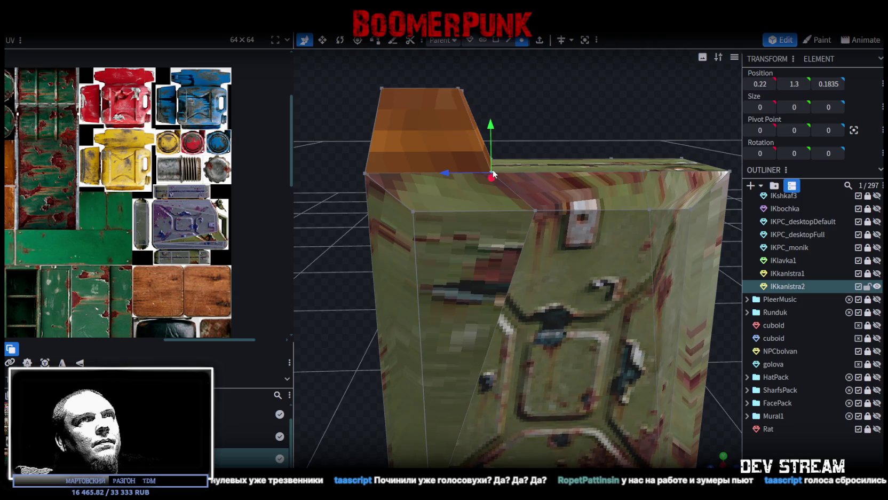
{"action": "left_click_drag", "start_coordinate": [639, 110], "coordinate": [598, 102]}
{"action": "left_click", "coordinate": [509, 40]}
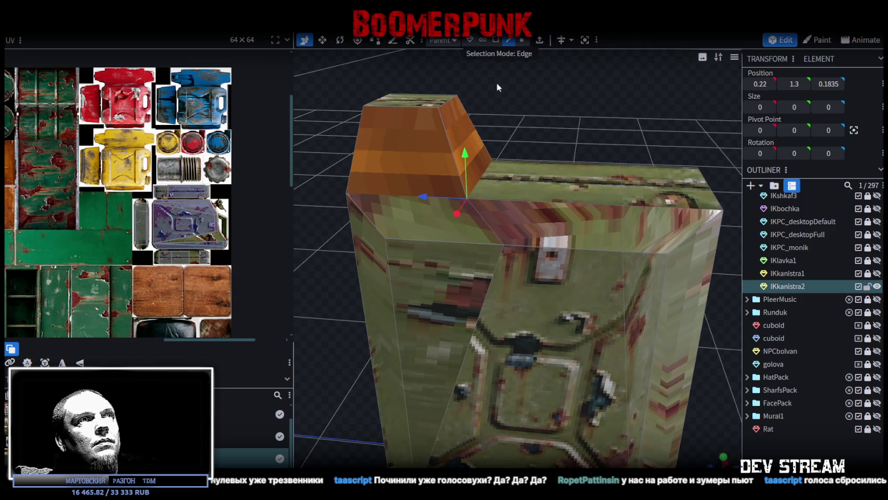
{"action": "left_click", "coordinate": [501, 213]}
{"action": "mouse_move", "coordinate": [501, 212]}
{"action": "left_mouse_down"}
{"action": "mouse_move", "coordinate": [435, 131]}
{"action": "mouse_move", "coordinate": [551, 185]}
{"action": "left_mouse_up"}
{"action": "left_click", "coordinate": [544, 186]}
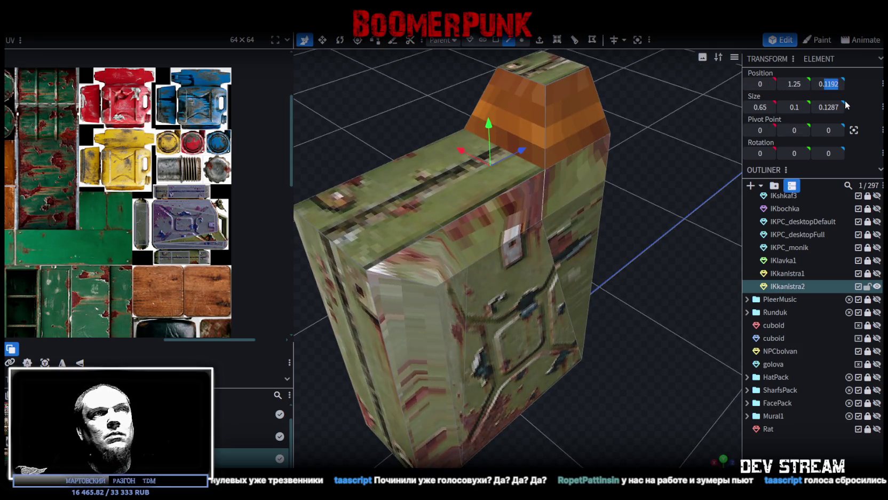
{"action": "type", "text": "0.2"}
Select the body's top face, then the top edge on the can's far side
{"action": "scroll", "coordinate": [649, 195], "scroll_direction": "down", "scroll_amount": 3}
{"action": "key", "text": "KP_1"}
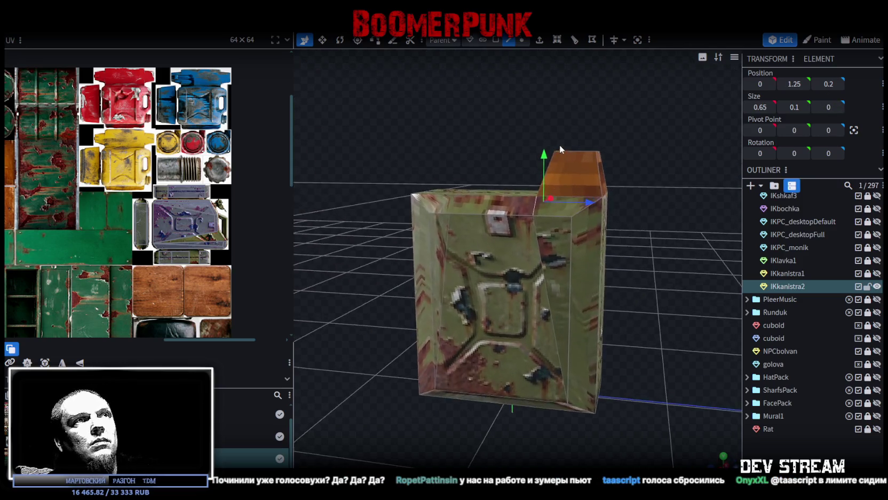
{"action": "mouse_move", "coordinate": [574, 141]}
{"action": "left_mouse_down"}
{"action": "mouse_move", "coordinate": [616, 156]}
{"action": "mouse_move", "coordinate": [475, 137]}
{"action": "mouse_move", "coordinate": [458, 172]}
{"action": "mouse_move", "coordinate": [478, 196]}
{"action": "mouse_move", "coordinate": [469, 128]}
{"action": "left_mouse_up"}
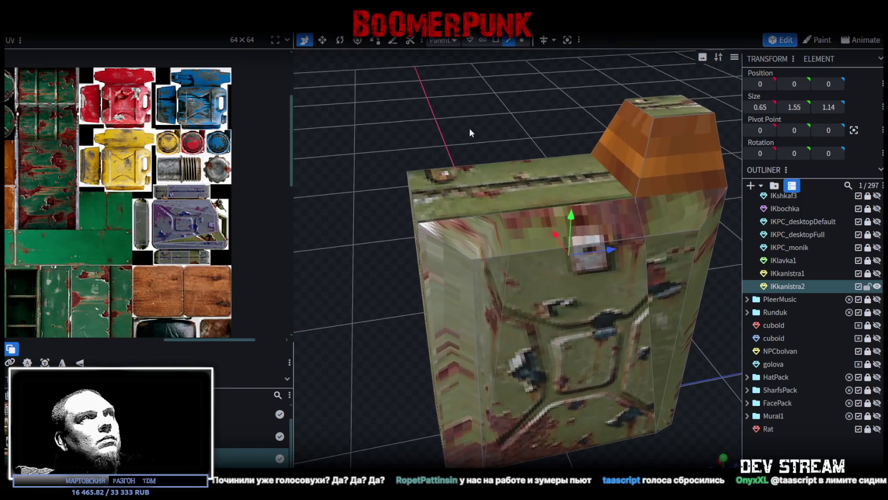
{"action": "left_click", "coordinate": [496, 39]}
{"action": "left_click", "coordinate": [459, 195]}
{"action": "mouse_move", "coordinate": [458, 195]}
{"action": "left_mouse_down"}
{"action": "mouse_move", "coordinate": [505, 107]}
{"action": "mouse_move", "coordinate": [508, 122]}
{"action": "mouse_move", "coordinate": [515, 47]}
{"action": "left_mouse_up"}
{"action": "left_click", "coordinate": [509, 40]}
{"action": "left_click", "coordinate": [496, 236]}
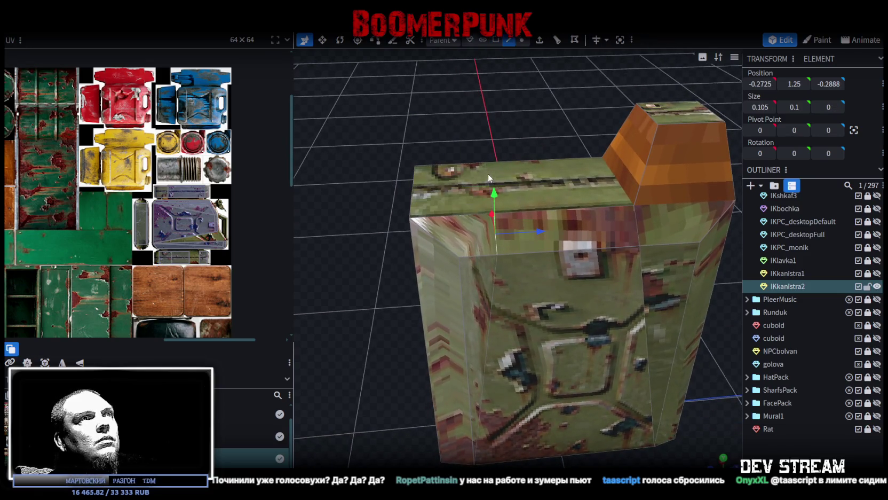
{"action": "mouse_move", "coordinate": [422, 118]}
{"action": "left_mouse_down"}
{"action": "mouse_move", "coordinate": [635, 113]}
{"action": "mouse_move", "coordinate": [491, 233]}
{"action": "left_mouse_up"}
{"action": "left_click", "coordinate": [490, 234]}
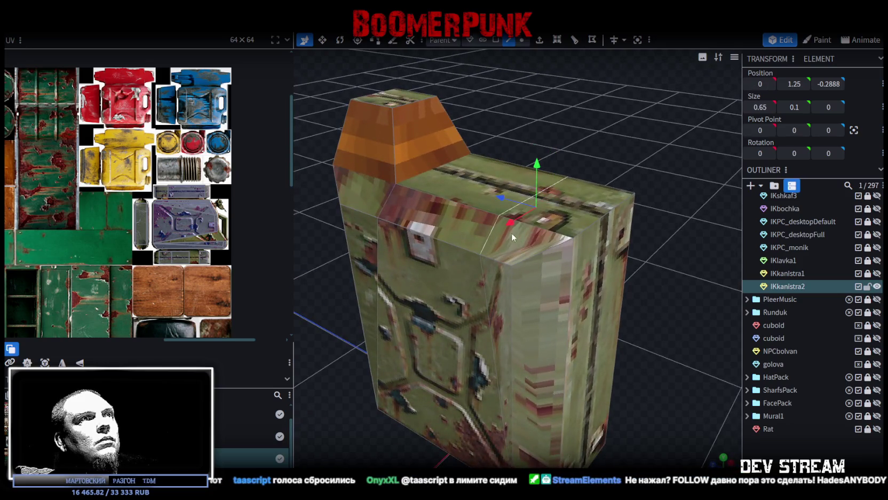
Move that top edge along Z to -0.12, then to -0.15
{"action": "mouse_move", "coordinate": [495, 192]}
{"action": "left_mouse_down"}
{"action": "mouse_move", "coordinate": [460, 179]}
{"action": "mouse_move", "coordinate": [472, 187]}
{"action": "left_mouse_up"}
{"action": "mouse_move", "coordinate": [587, 152]}
{"action": "left_mouse_down"}
{"action": "mouse_move", "coordinate": [380, 131]}
{"action": "mouse_move", "coordinate": [517, 160]}
{"action": "mouse_move", "coordinate": [495, 148]}
{"action": "left_mouse_up"}
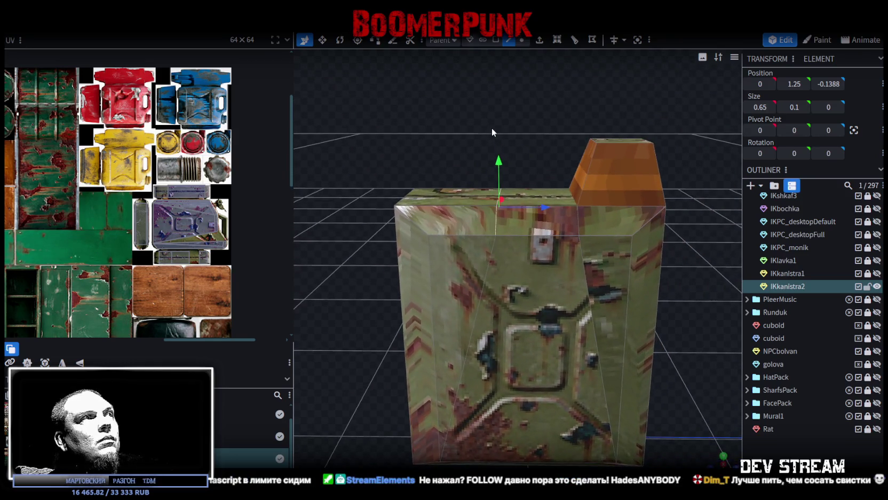
{"action": "left_click", "coordinate": [829, 83]}
{"action": "left_click_drag", "start_coordinate": [829, 83], "coordinate": [841, 83]}
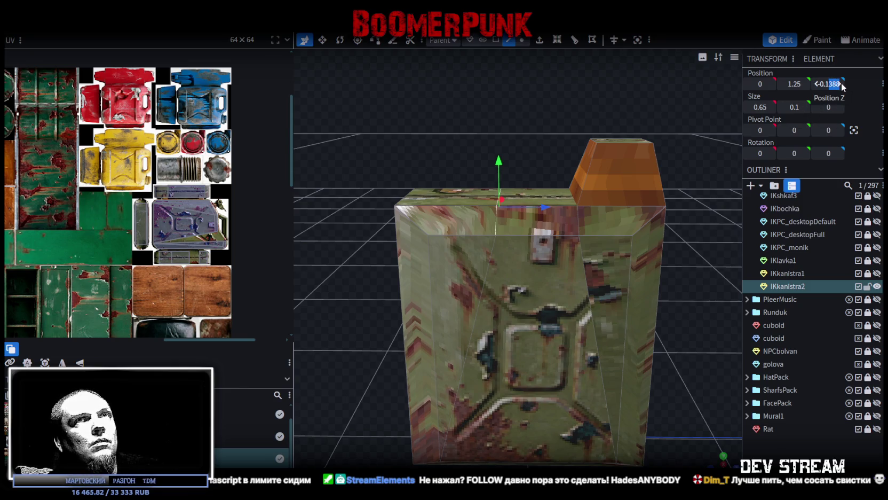
{"action": "type", "text": "-0.12"}
{"action": "key", "text": "Return"}
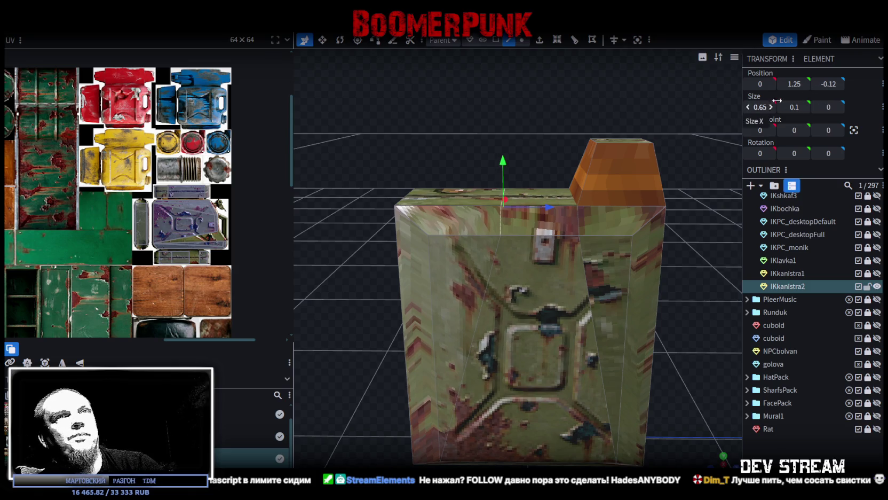
{"action": "left_click", "coordinate": [834, 83]}
{"action": "type", "text": "-0.15"}
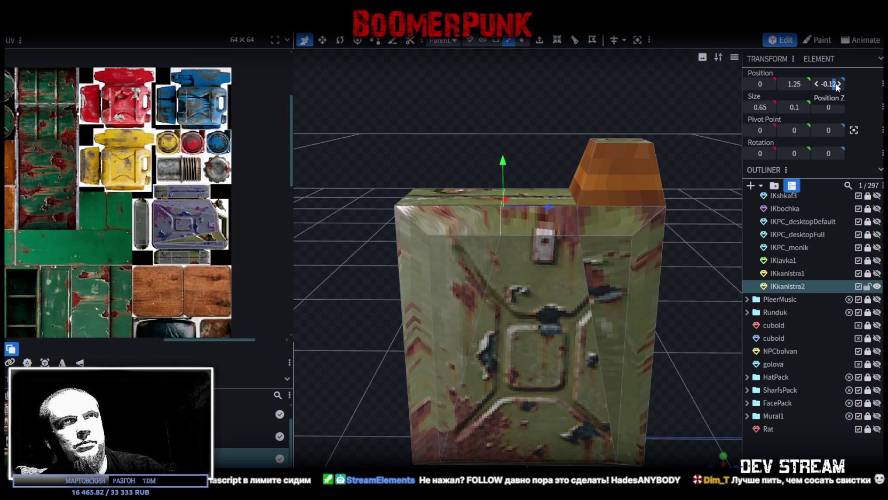
{"action": "key", "text": "Return"}
Try the edge at Z -0.2, then return it to -0.15
{"action": "left_click_drag", "start_coordinate": [592, 121], "coordinate": [521, 113]}
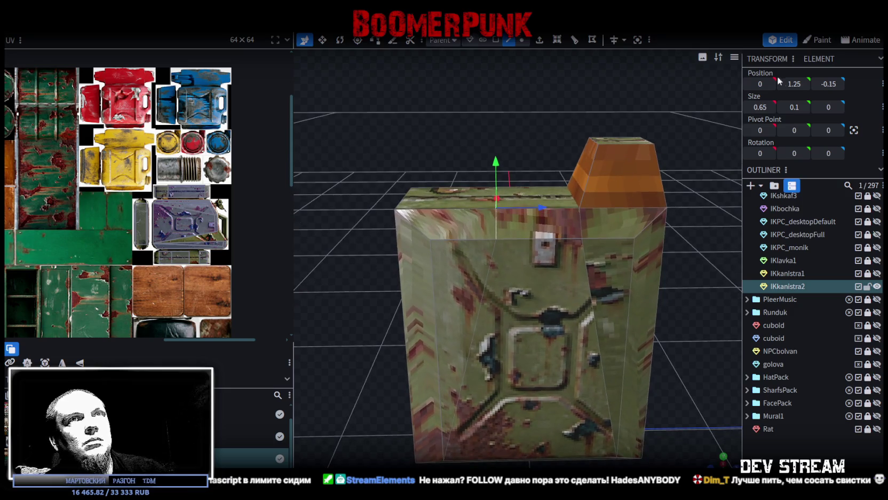
{"action": "left_click", "coordinate": [829, 84]}
{"action": "left_click", "coordinate": [831, 84]}
{"action": "key", "text": "BackSpace"}
{"action": "key", "text": "BackSpace"}
{"action": "type", "text": "2"}
{"action": "key", "text": "Return"}
{"action": "mouse_move", "coordinate": [546, 114]}
{"action": "left_mouse_down"}
{"action": "mouse_move", "coordinate": [530, 109]}
{"action": "mouse_move", "coordinate": [546, 125]}
{"action": "mouse_move", "coordinate": [767, 102]}
{"action": "left_mouse_up"}
{"action": "left_click", "coordinate": [832, 84]}
{"action": "type", "text": "-0.15"}
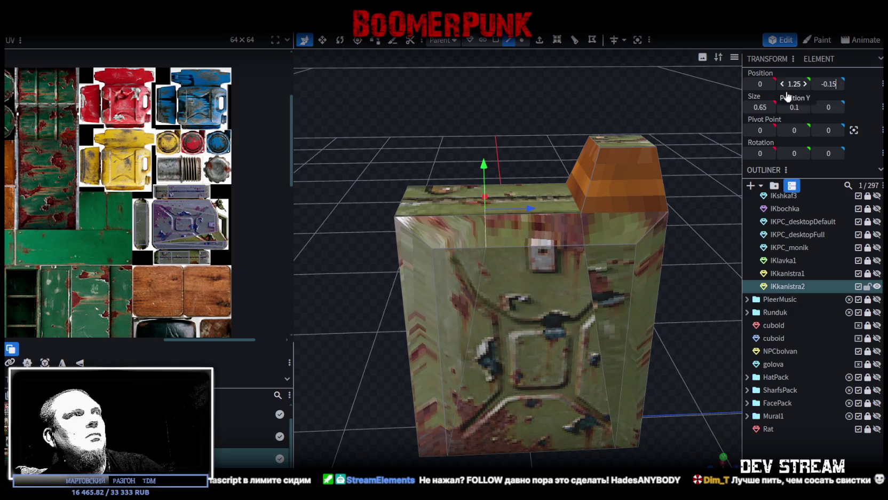
{"action": "key", "text": "Return"}
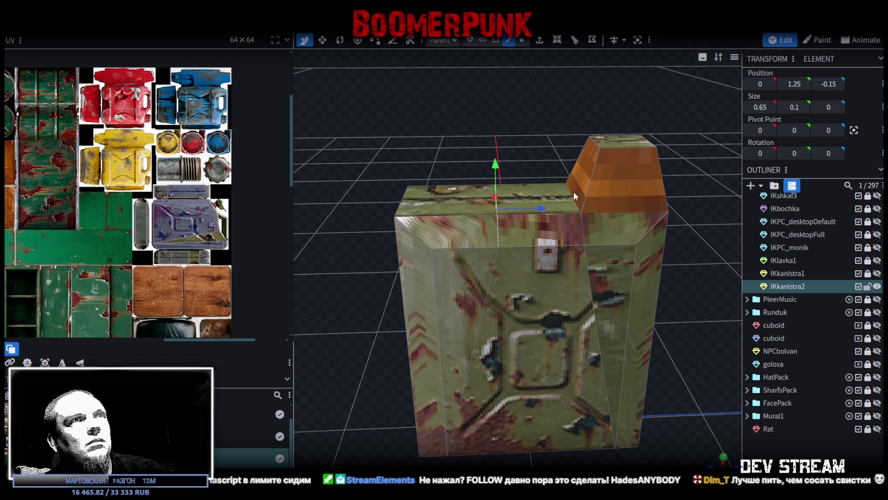
Set the body's top edge beside the orange block to Z 0.15, then slide it to 0.25
{"action": "left_click", "coordinate": [573, 192]}
{"action": "left_click_drag", "start_coordinate": [583, 227], "coordinate": [711, 149]}
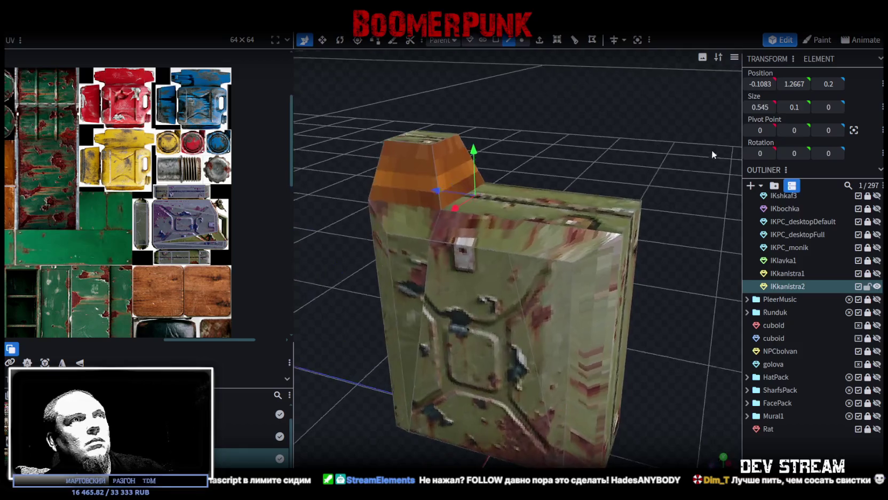
{"action": "left_click", "coordinate": [449, 220]}
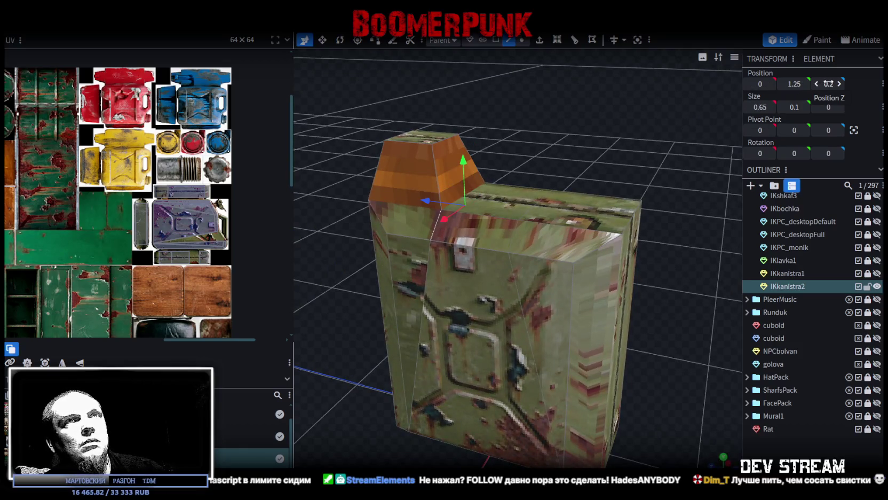
{"action": "type", "text": "0.15"}
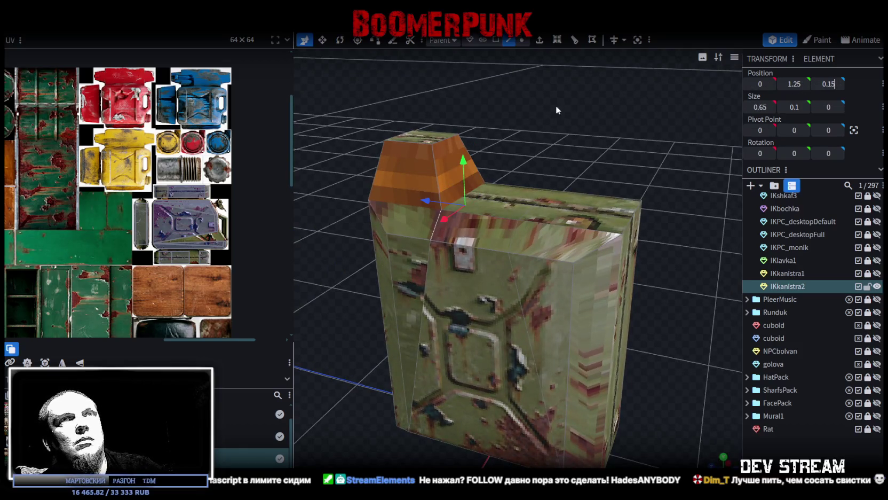
{"action": "key", "text": "Return"}
{"action": "left_click_drag", "start_coordinate": [443, 138], "coordinate": [548, 115]}
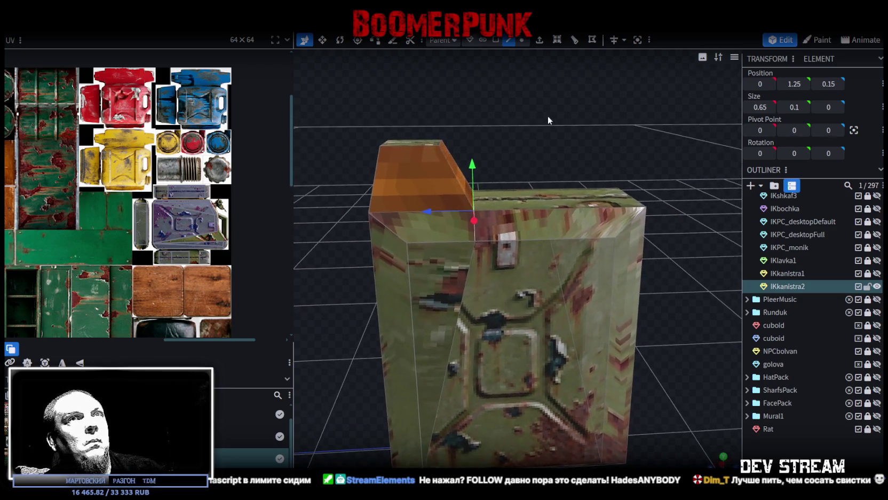
{"action": "left_click_drag", "start_coordinate": [437, 210], "coordinate": [408, 212]}
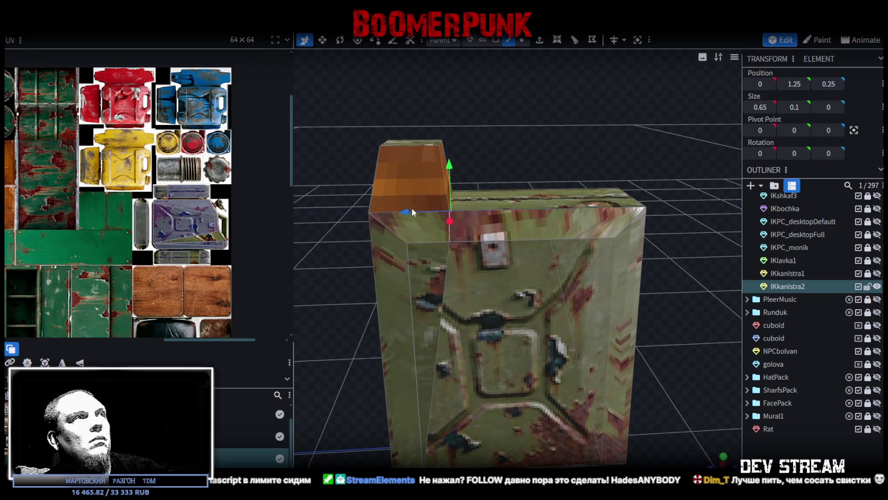
Set the orange block's top edge to Z 0.25, shift it further, then select the right top face
{"action": "left_click", "coordinate": [441, 143]}
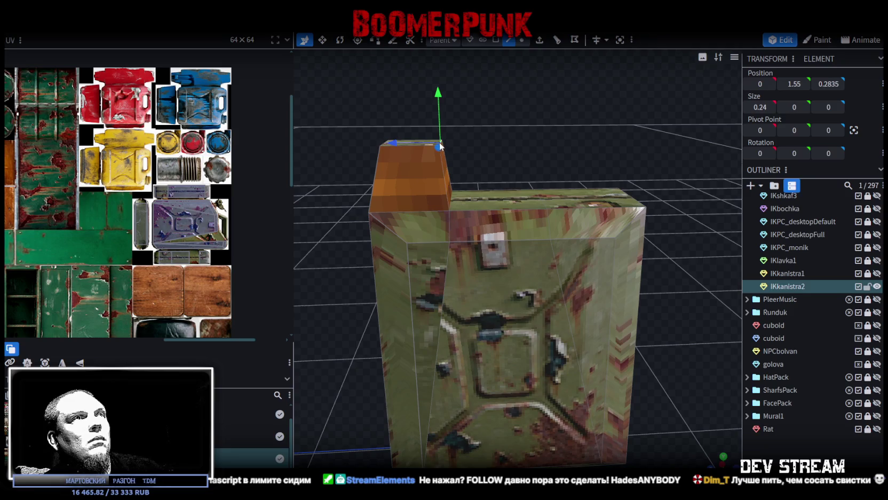
{"action": "left_click", "coordinate": [842, 84]}
{"action": "left_click_drag", "start_coordinate": [828, 83], "coordinate": [852, 87]}
{"action": "type", "text": "0.25"}
{"action": "key", "text": "Return"}
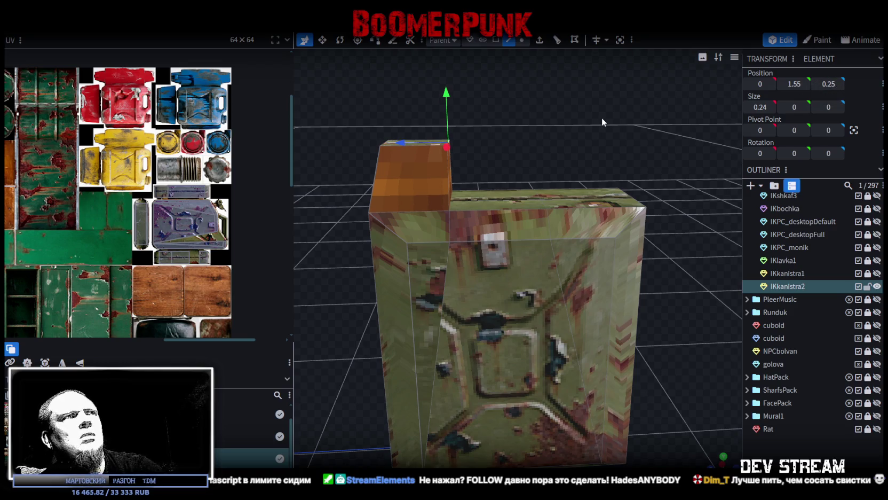
{"action": "mouse_move", "coordinate": [427, 140]}
{"action": "left_mouse_down"}
{"action": "mouse_move", "coordinate": [392, 142]}
{"action": "mouse_move", "coordinate": [530, 125]}
{"action": "mouse_move", "coordinate": [474, 113]}
{"action": "mouse_move", "coordinate": [572, 152]}
{"action": "mouse_move", "coordinate": [545, 128]}
{"action": "left_mouse_up"}
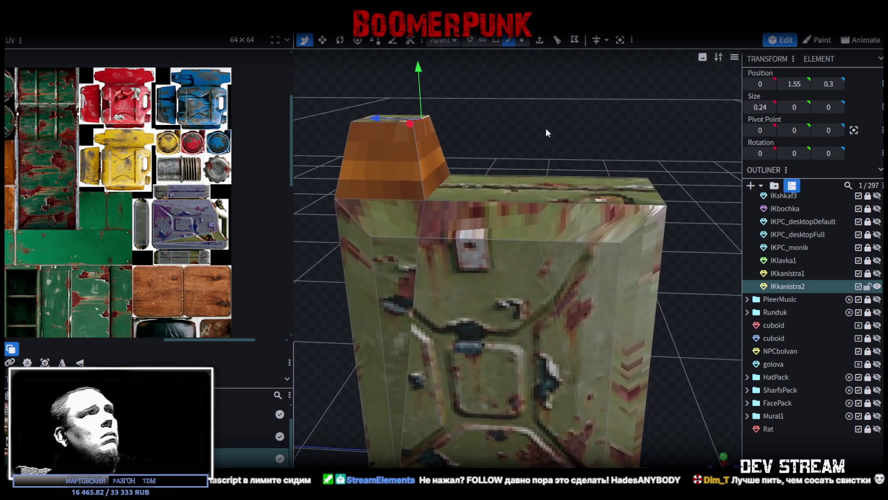
{"action": "scroll", "coordinate": [530, 151], "scroll_direction": "up", "scroll_amount": 2}
{"action": "left_click", "coordinate": [496, 40]}
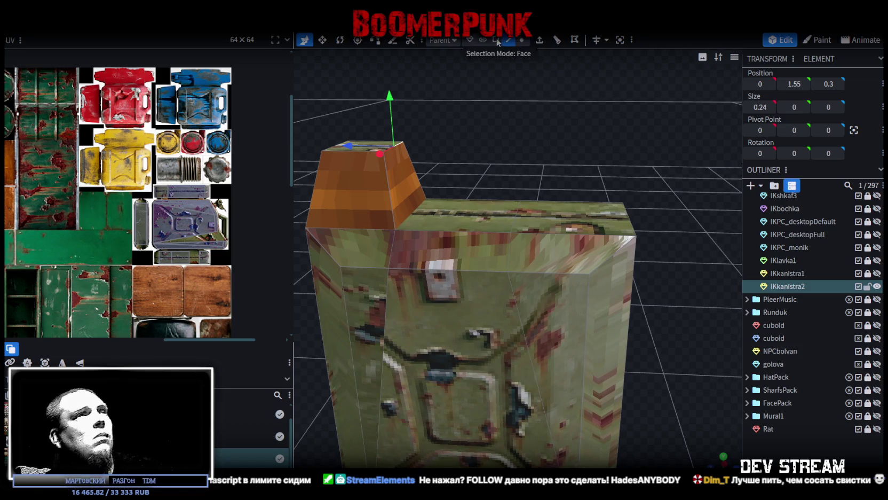
{"action": "left_click", "coordinate": [584, 221]}
{"action": "mouse_move", "coordinate": [573, 127]}
{"action": "left_mouse_down"}
{"action": "mouse_move", "coordinate": [578, 106]}
{"action": "mouse_move", "coordinate": [562, 100]}
{"action": "mouse_move", "coordinate": [571, 99]}
{"action": "left_mouse_up"}
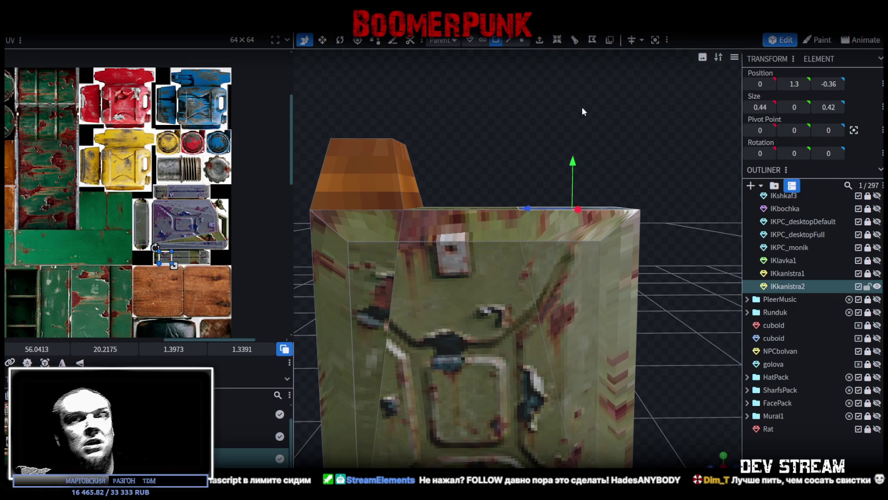
Extrude the right top face by 0.1 and inset the new block's top face
{"action": "left_click_drag", "start_coordinate": [597, 111], "coordinate": [583, 107]}
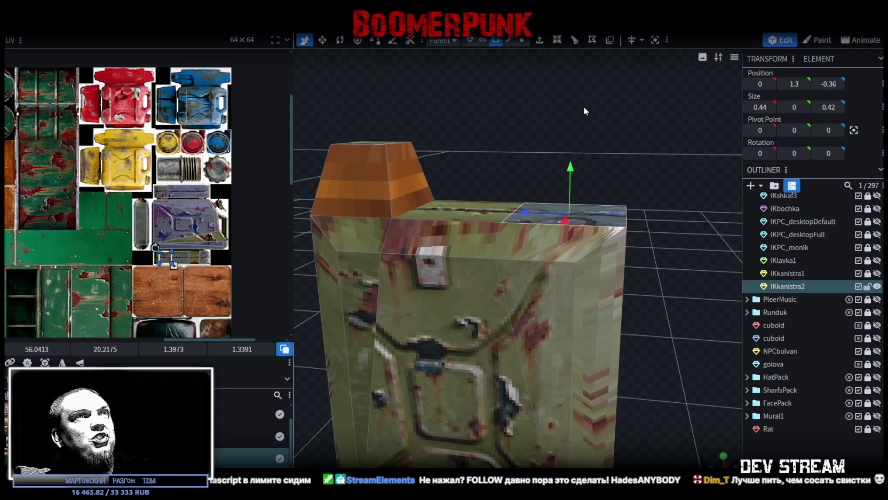
{"action": "left_click", "coordinate": [540, 40]}
{"action": "left_click", "coordinate": [521, 445]}
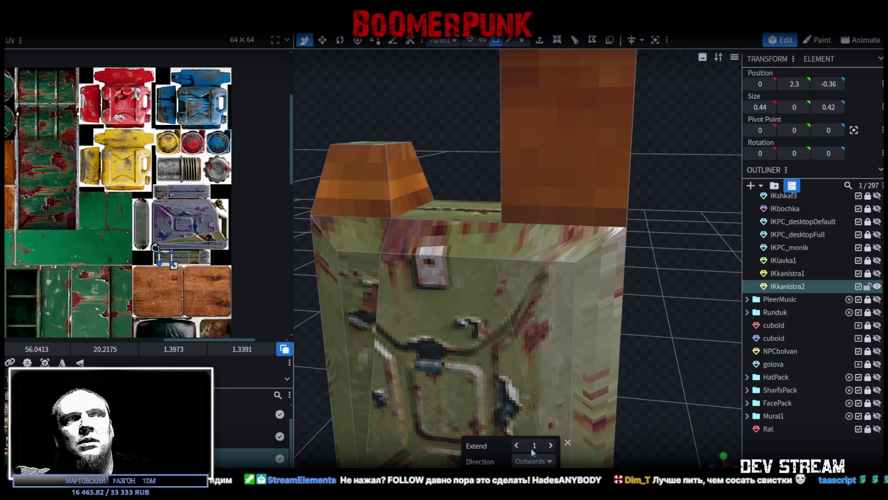
{"action": "type", "text": "0.1"}
{"action": "key", "text": "Return"}
{"action": "mouse_move", "coordinate": [613, 364]}
{"action": "left_mouse_down"}
{"action": "mouse_move", "coordinate": [673, 274]}
{"action": "mouse_move", "coordinate": [602, 304]}
{"action": "left_mouse_up"}
{"action": "key", "text": "v"}
{"action": "mouse_move", "coordinate": [562, 214]}
{"action": "left_mouse_down"}
{"action": "mouse_move", "coordinate": [545, 219]}
{"action": "mouse_move", "coordinate": [616, 219]}
{"action": "mouse_move", "coordinate": [521, 220]}
{"action": "mouse_move", "coordinate": [657, 201]}
{"action": "mouse_move", "coordinate": [646, 181]}
{"action": "left_mouse_up"}
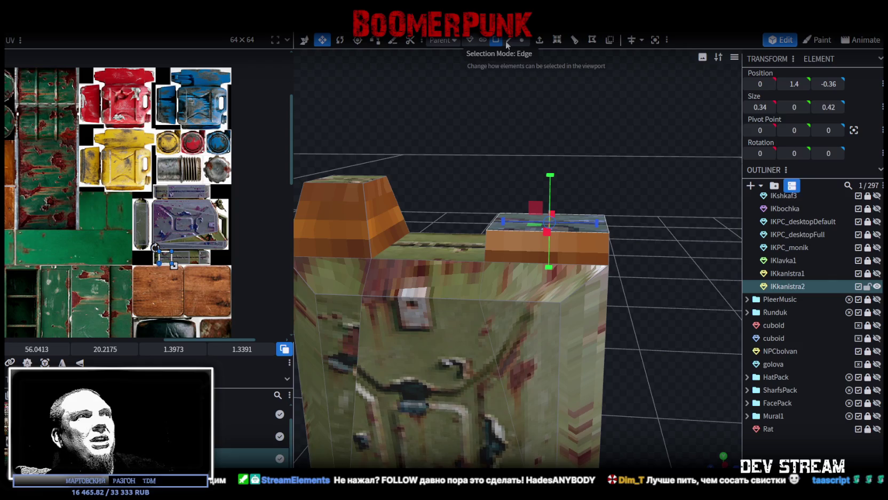
Move the new block's top edges inward and raise its front top edge
{"action": "left_click", "coordinate": [510, 45]}
{"action": "left_click_drag", "start_coordinate": [619, 171], "coordinate": [635, 234]}
{"action": "left_click", "coordinate": [604, 254]}
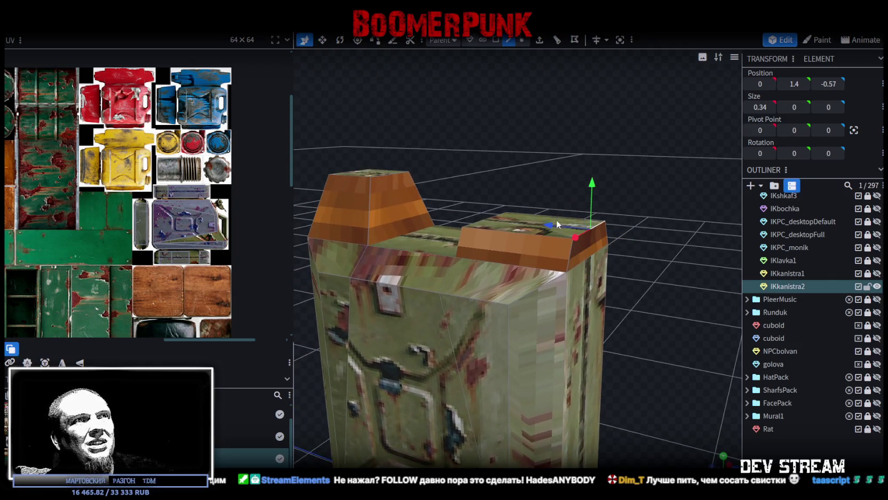
{"action": "left_click_drag", "start_coordinate": [557, 224], "coordinate": [537, 219]}
{"action": "left_click_drag", "start_coordinate": [662, 271], "coordinate": [675, 270]}
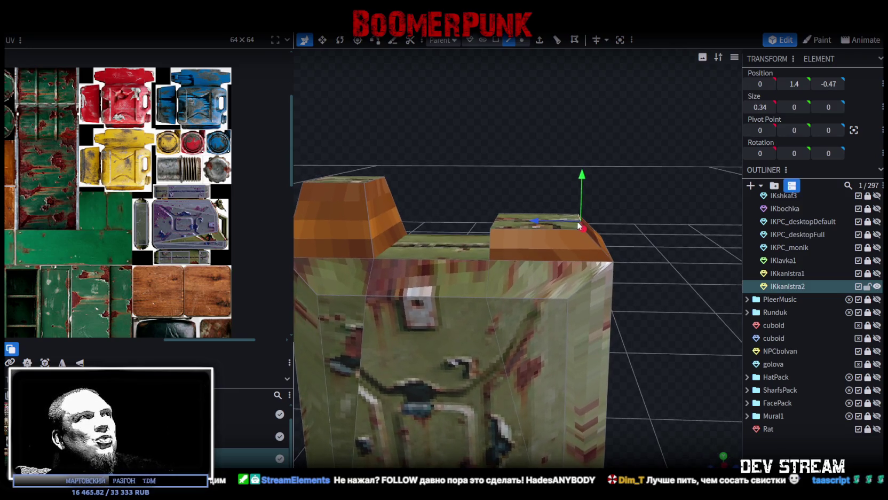
{"action": "mouse_move", "coordinate": [549, 220]}
{"action": "left_mouse_down"}
{"action": "mouse_move", "coordinate": [559, 217]}
{"action": "mouse_move", "coordinate": [527, 178]}
{"action": "mouse_move", "coordinate": [548, 246]}
{"action": "left_mouse_up"}
{"action": "left_click", "coordinate": [548, 247]}
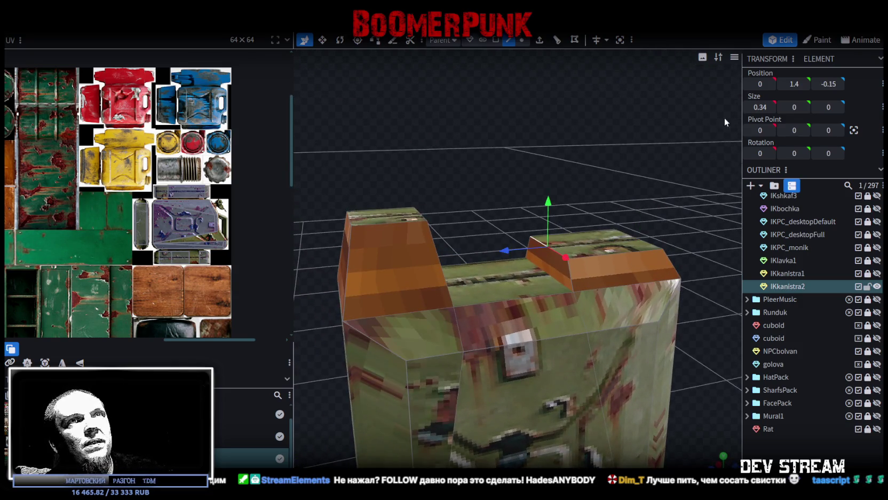
{"action": "mouse_move", "coordinate": [548, 214]}
{"action": "left_mouse_down"}
{"action": "mouse_move", "coordinate": [551, 176]}
{"action": "mouse_move", "coordinate": [565, 182]}
{"action": "mouse_move", "coordinate": [568, 150]}
{"action": "mouse_move", "coordinate": [544, 148]}
{"action": "mouse_move", "coordinate": [471, 182]}
{"action": "left_mouse_up"}
Undo a move of the left block's top edge and confirm the top plate's height at Y 1.41
{"action": "left_click", "coordinate": [447, 213]}
{"action": "mouse_move", "coordinate": [447, 213]}
{"action": "left_mouse_down"}
{"action": "mouse_move", "coordinate": [529, 136]}
{"action": "mouse_move", "coordinate": [549, 171]}
{"action": "left_mouse_up"}
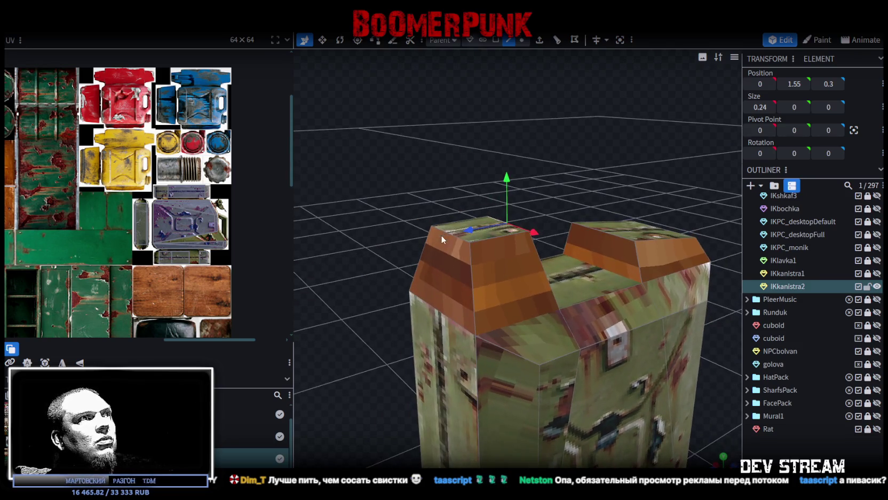
{"action": "mouse_move", "coordinate": [444, 232]}
{"action": "left_mouse_down"}
{"action": "mouse_move", "coordinate": [411, 151]}
{"action": "mouse_move", "coordinate": [372, 219]}
{"action": "mouse_move", "coordinate": [323, 224]}
{"action": "left_mouse_up"}
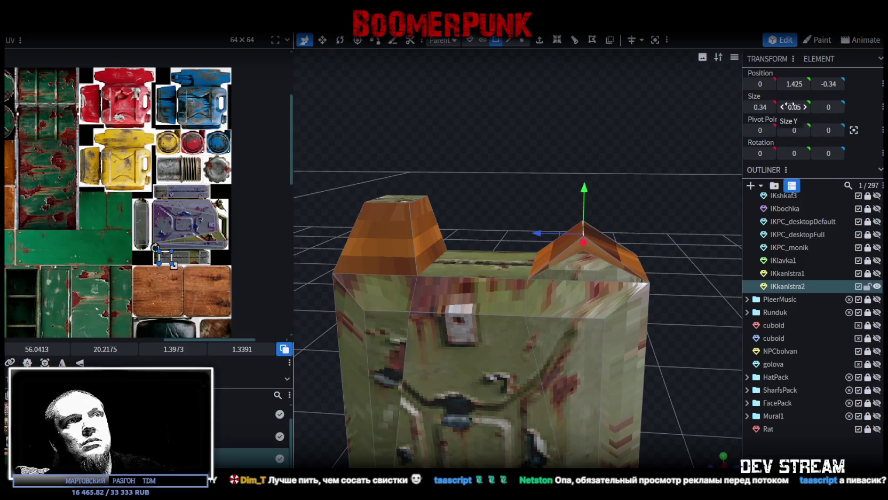
{"action": "key", "text": "ctrl+z"}
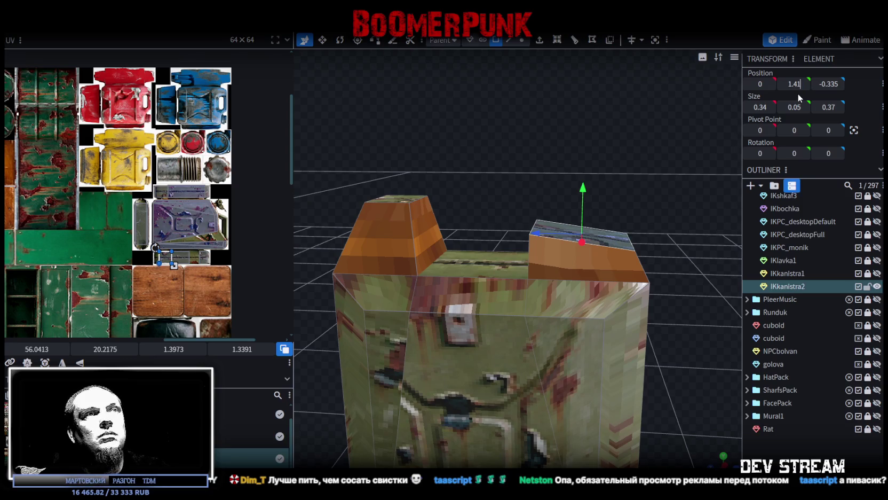
{"action": "key", "text": "Return"}
{"action": "mouse_move", "coordinate": [699, 132]}
{"action": "left_mouse_down"}
{"action": "mouse_move", "coordinate": [401, 143]}
{"action": "mouse_move", "coordinate": [411, 143]}
{"action": "mouse_move", "coordinate": [411, 158]}
{"action": "mouse_move", "coordinate": [459, 216]}
{"action": "left_mouse_up"}
{"action": "key", "text": "v"}
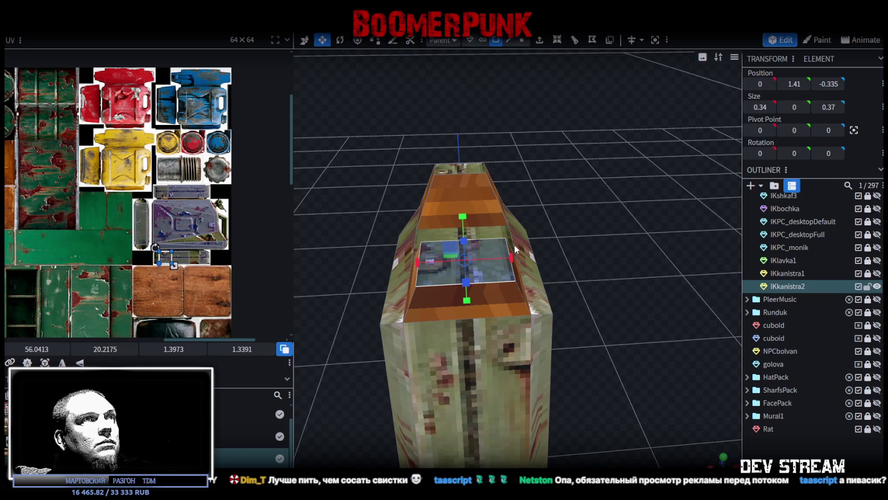
{"action": "left_click", "coordinate": [503, 205]}
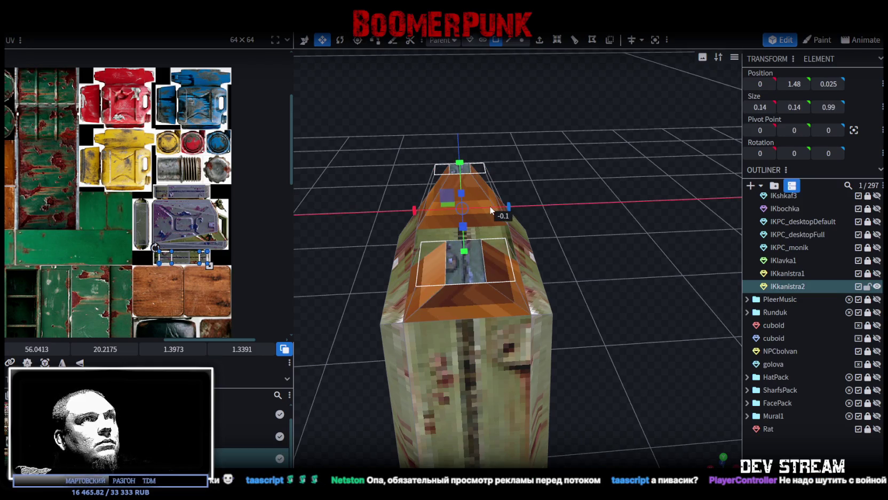
{"action": "mouse_move", "coordinate": [524, 212]}
{"action": "left_mouse_down"}
{"action": "mouse_move", "coordinate": [548, 231]}
{"action": "mouse_move", "coordinate": [620, 201]}
{"action": "mouse_move", "coordinate": [658, 199]}
{"action": "left_mouse_up"}
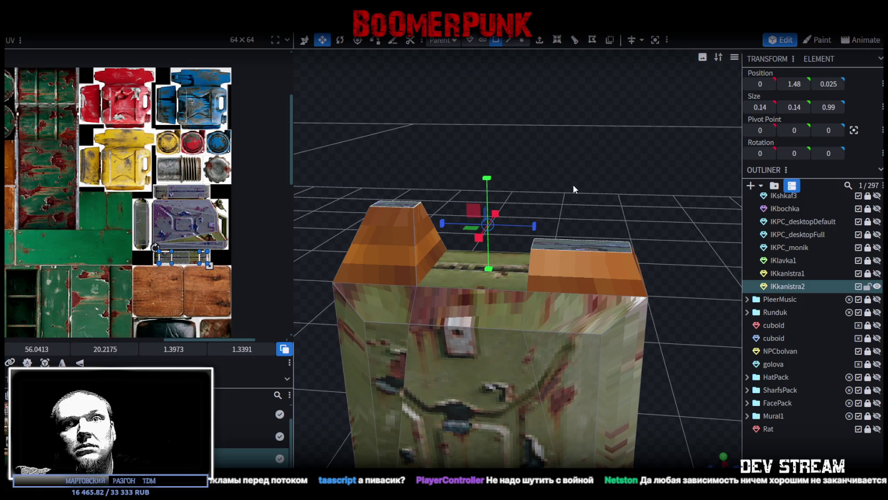
Shift the right bevel edge in depth and lower the left block's top edge to Y 1.45
{"action": "mouse_move", "coordinate": [574, 189]}
{"action": "left_mouse_down"}
{"action": "mouse_move", "coordinate": [613, 200]}
{"action": "mouse_move", "coordinate": [542, 116]}
{"action": "left_mouse_up"}
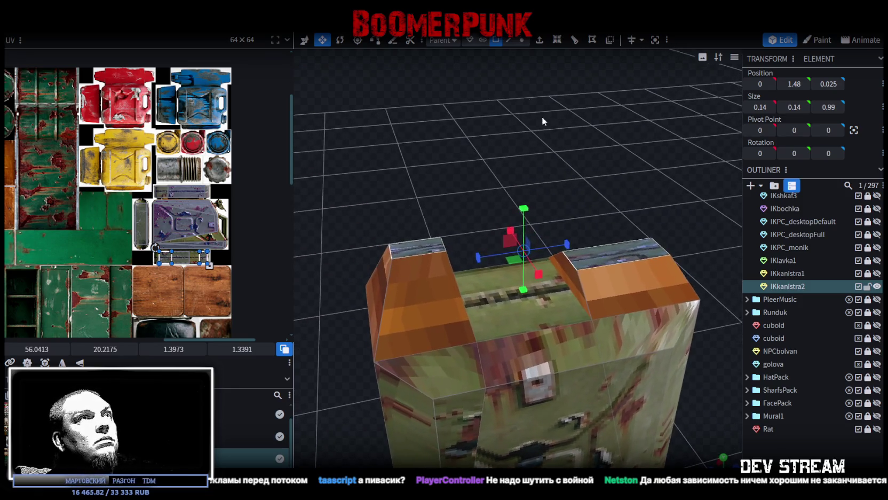
{"action": "left_click", "coordinate": [510, 41]}
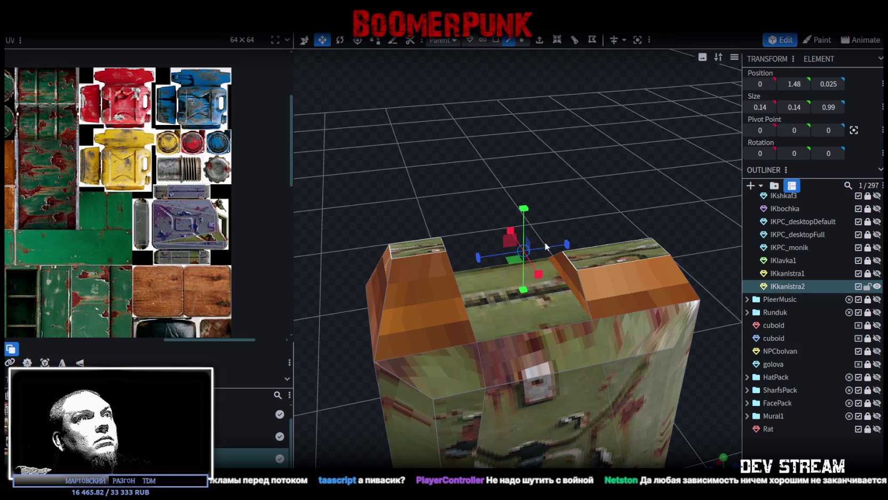
{"action": "left_click", "coordinate": [572, 262]}
{"action": "left_click_drag", "start_coordinate": [544, 265], "coordinate": [544, 265]}
{"action": "left_click", "coordinate": [444, 247]}
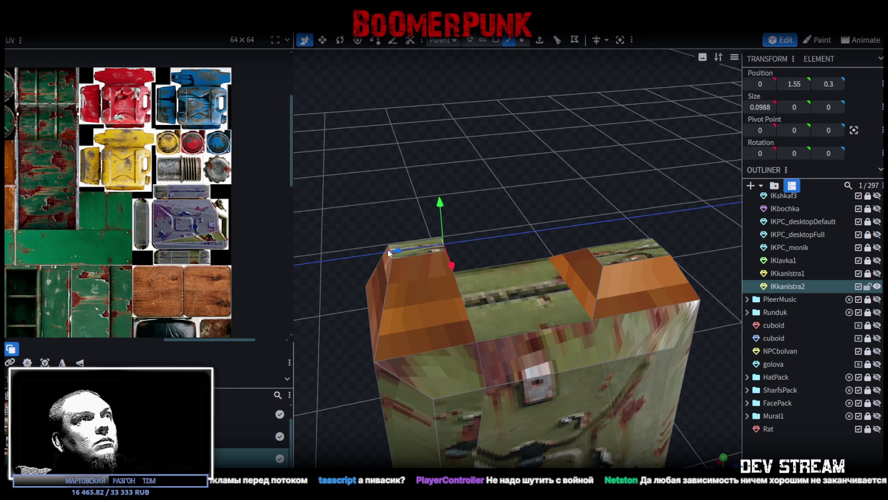
{"action": "left_click_drag", "start_coordinate": [388, 253], "coordinate": [376, 254]}
{"action": "left_click_drag", "start_coordinate": [458, 180], "coordinate": [442, 164]}
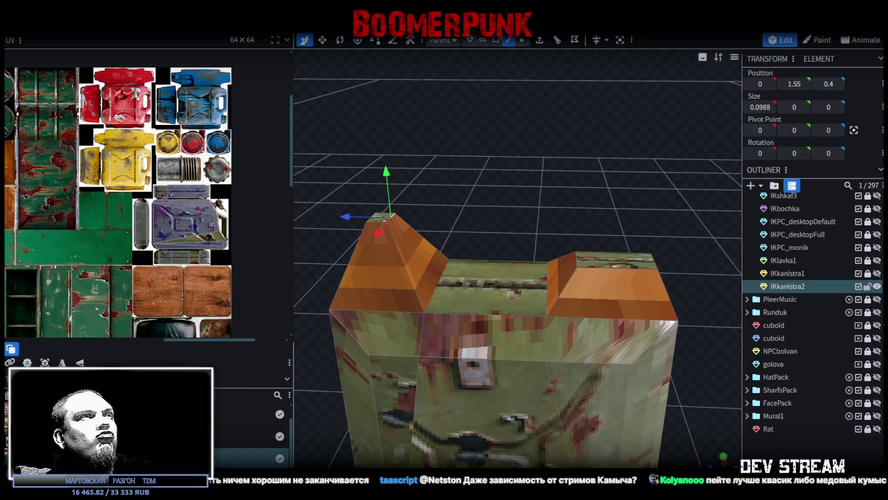
{"action": "left_click_drag", "start_coordinate": [516, 134], "coordinate": [508, 140]}
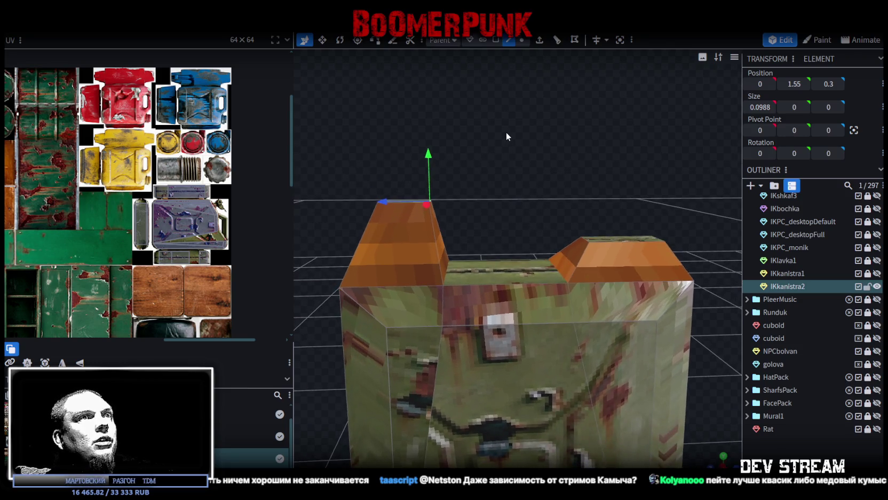
{"action": "mouse_move", "coordinate": [429, 168]}
{"action": "left_mouse_down"}
{"action": "mouse_move", "coordinate": [433, 180]}
{"action": "mouse_move", "coordinate": [491, 47]}
{"action": "left_mouse_up"}
{"action": "left_click", "coordinate": [495, 39]}
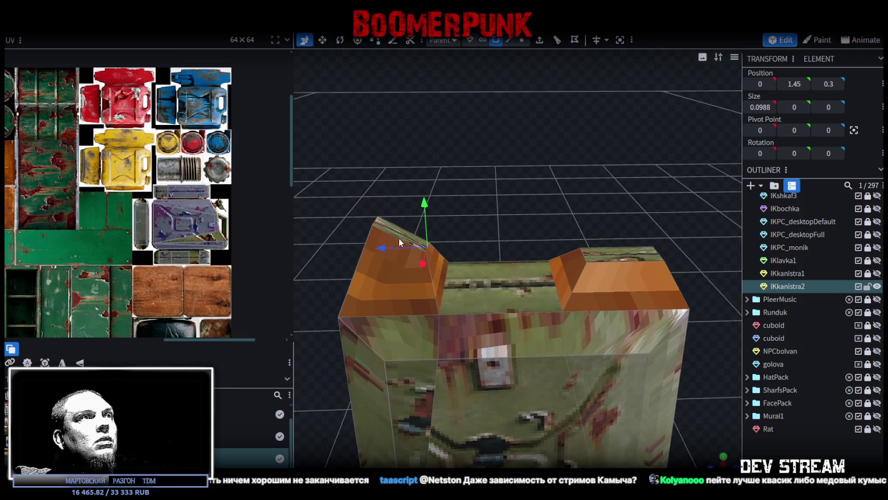
Extrude the left block's top face in the Z- direction and shift it to span both blocks
{"action": "left_click", "coordinate": [539, 40]}
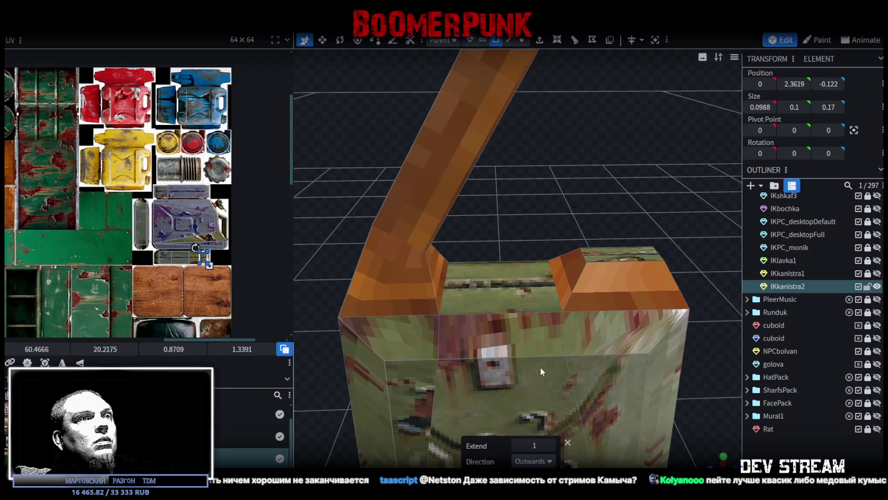
{"action": "left_click", "coordinate": [549, 462]}
{"action": "left_click", "coordinate": [525, 444]}
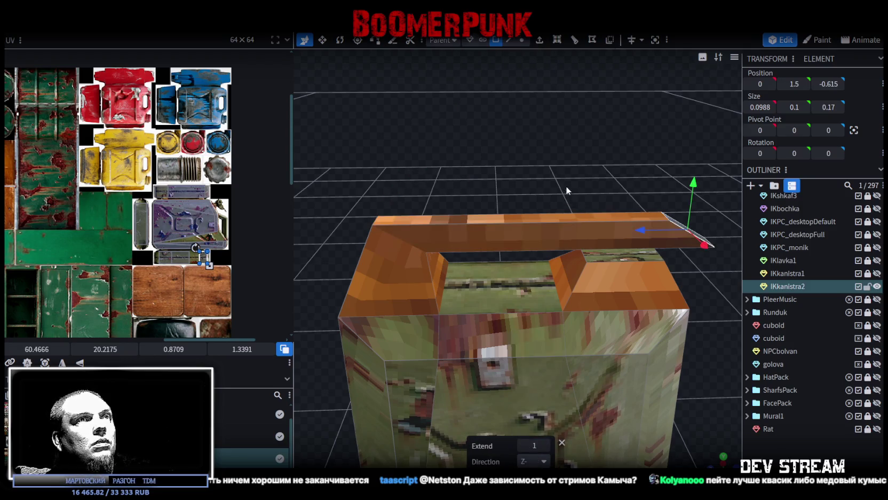
{"action": "left_click_drag", "start_coordinate": [567, 187], "coordinate": [566, 171]}
{"action": "left_click_drag", "start_coordinate": [635, 224], "coordinate": [532, 230]}
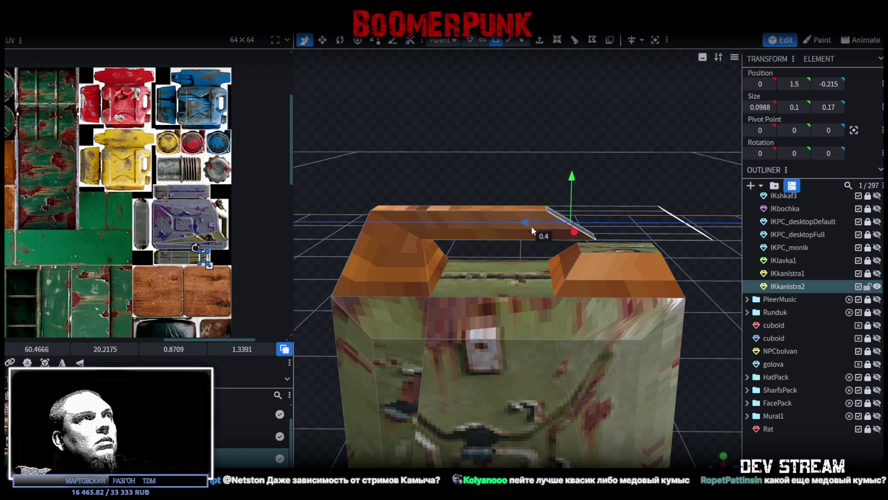
{"action": "left_click_drag", "start_coordinate": [622, 136], "coordinate": [576, 160]}
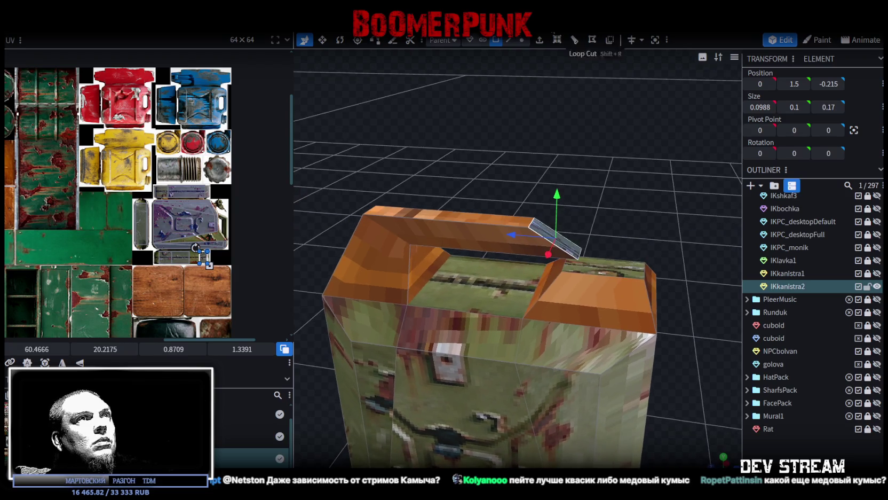
Move the handle's end edge toward the right block and inspect the handle from several angles
{"action": "left_click", "coordinate": [509, 40]}
{"action": "left_click", "coordinate": [580, 253]}
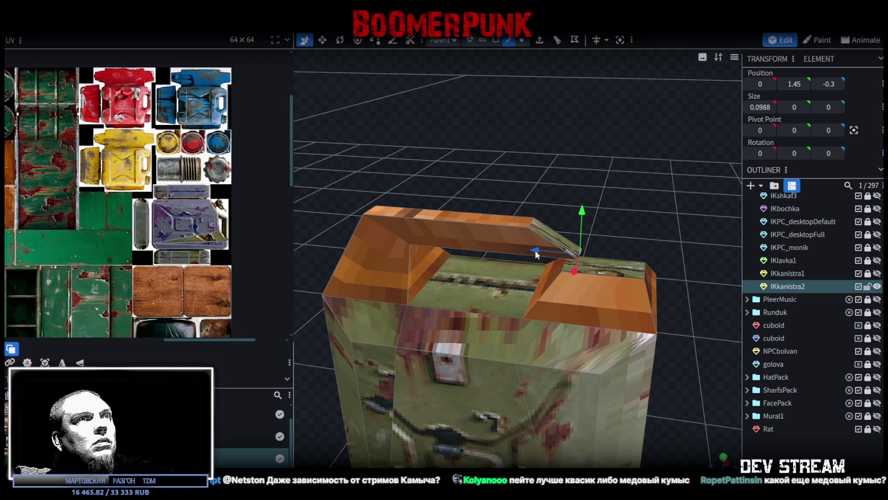
{"action": "left_click_drag", "start_coordinate": [501, 248], "coordinate": [494, 247]}
{"action": "left_click_drag", "start_coordinate": [566, 219], "coordinate": [586, 199]}
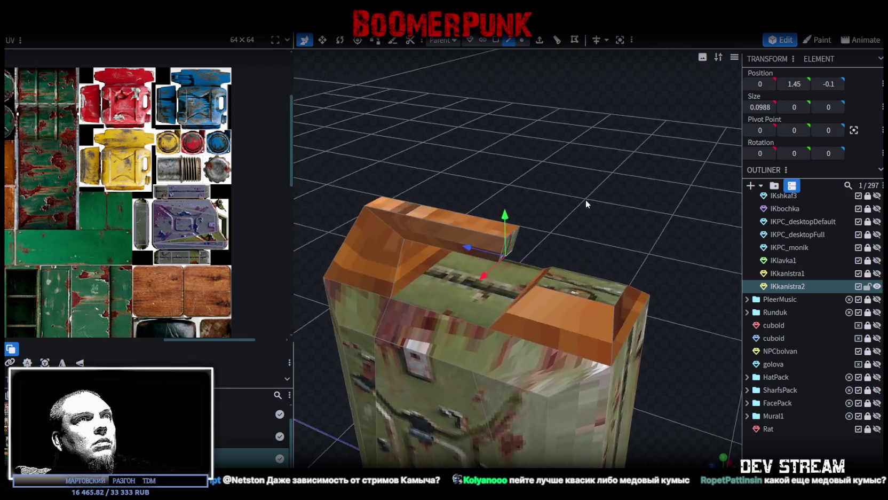
{"action": "left_click", "coordinate": [491, 41]}
{"action": "mouse_move", "coordinate": [585, 173]}
{"action": "left_mouse_down"}
{"action": "mouse_move", "coordinate": [523, 244]}
{"action": "mouse_move", "coordinate": [579, 293]}
{"action": "left_mouse_up"}
{"action": "left_click", "coordinate": [523, 243]}
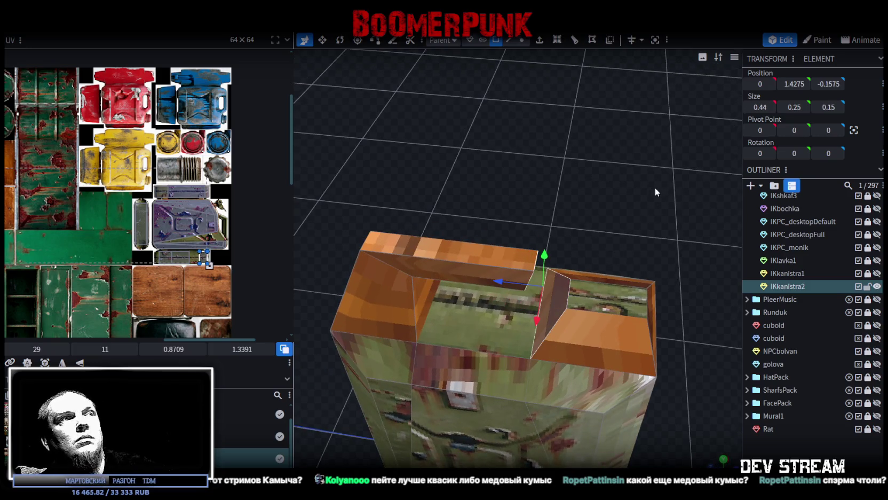
{"action": "left_click", "coordinate": [632, 167]}
{"action": "mouse_move", "coordinate": [632, 167]}
{"action": "left_mouse_down"}
{"action": "mouse_move", "coordinate": [535, 120]}
{"action": "mouse_move", "coordinate": [491, 128]}
{"action": "left_mouse_up"}
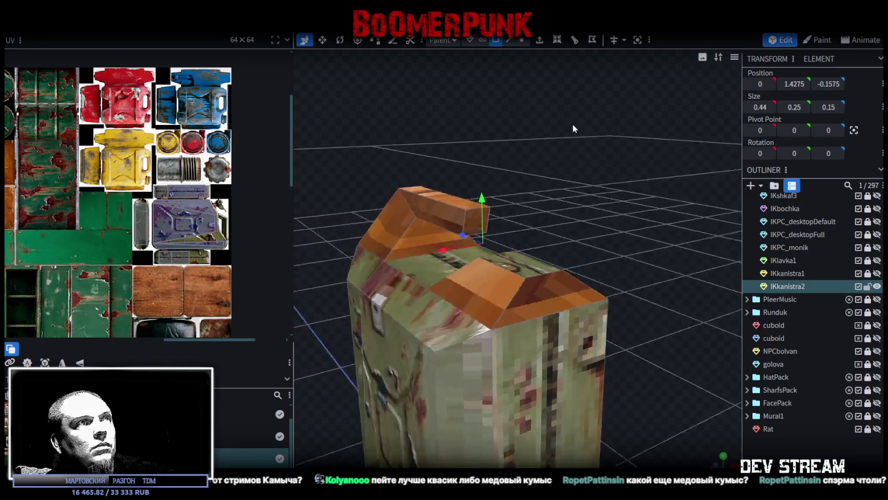
{"action": "mouse_move", "coordinate": [535, 121]}
{"action": "left_mouse_down"}
{"action": "mouse_move", "coordinate": [536, 141]}
{"action": "mouse_move", "coordinate": [549, 151]}
{"action": "mouse_move", "coordinate": [639, 170]}
{"action": "mouse_move", "coordinate": [555, 196]}
{"action": "mouse_move", "coordinate": [505, 198]}
{"action": "left_mouse_up"}
In vertex mode, select vertices, an edge and a face on the canister top while orbiting around it
{"action": "left_click", "coordinate": [521, 40]}
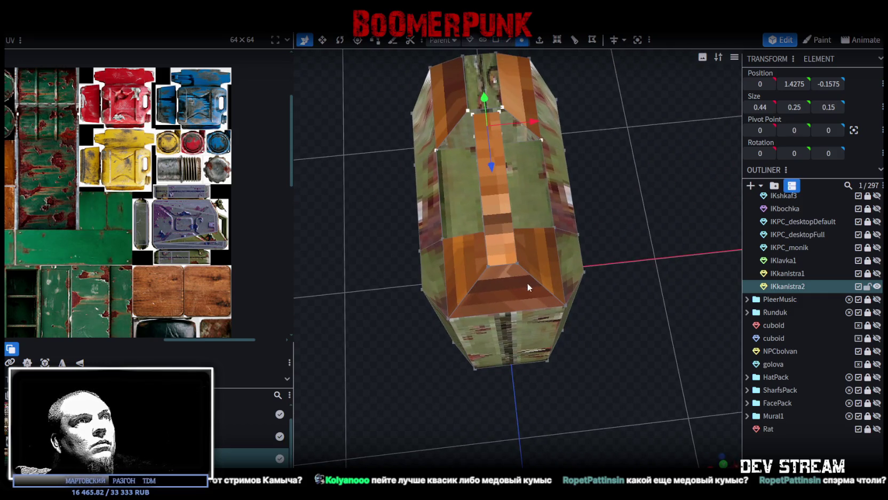
{"action": "left_click", "coordinate": [517, 262]}
{"action": "left_click", "coordinate": [554, 227], "text": "shift"}
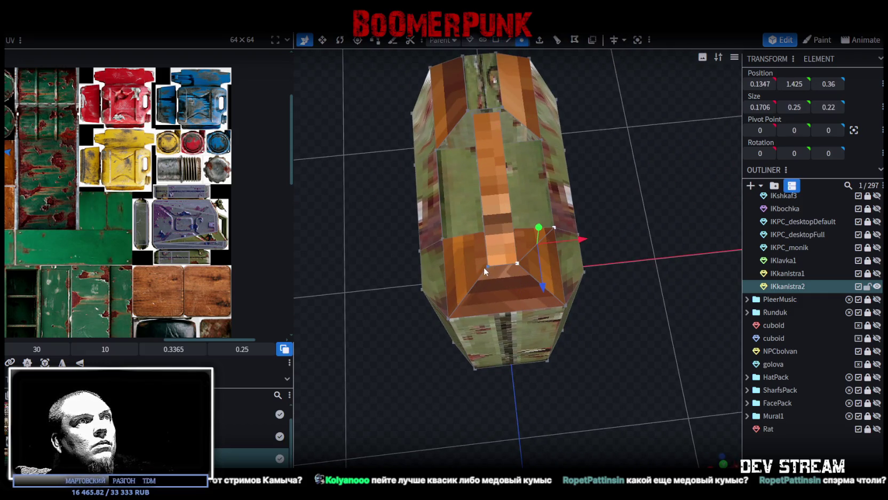
{"action": "left_click", "coordinate": [442, 236]}
{"action": "mouse_move", "coordinate": [443, 236]}
{"action": "left_mouse_down"}
{"action": "mouse_move", "coordinate": [575, 160]}
{"action": "mouse_move", "coordinate": [574, 279]}
{"action": "mouse_move", "coordinate": [582, 270]}
{"action": "left_mouse_up"}
{"action": "left_click", "coordinate": [478, 200]}
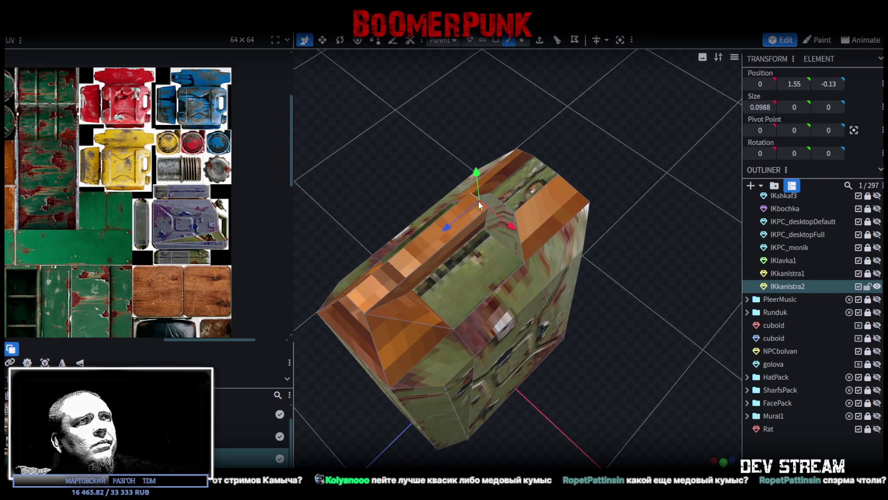
{"action": "left_click", "coordinate": [503, 203]}
{"action": "mouse_move", "coordinate": [544, 212]}
{"action": "left_mouse_down"}
{"action": "mouse_move", "coordinate": [567, 203]}
{"action": "mouse_move", "coordinate": [513, 203]}
{"action": "mouse_move", "coordinate": [481, 191]}
{"action": "mouse_move", "coordinate": [530, 193]}
{"action": "left_mouse_up"}
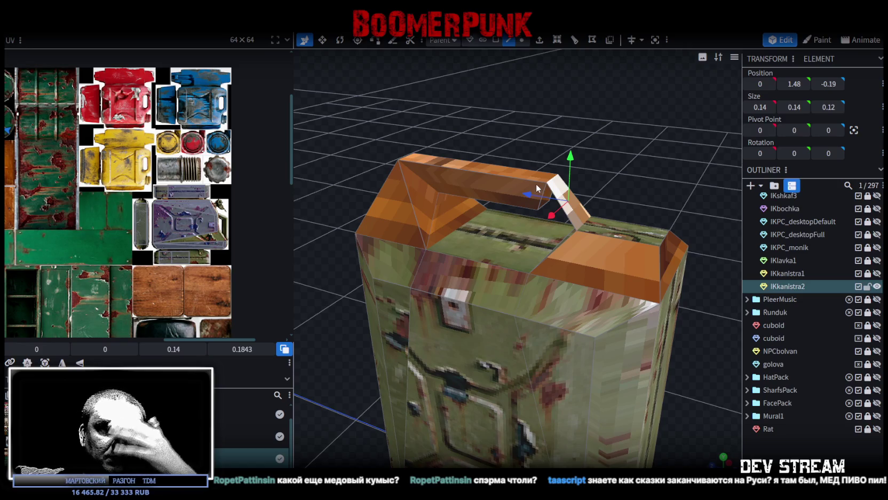
{"action": "left_click_drag", "start_coordinate": [547, 197], "coordinate": [557, 264]}
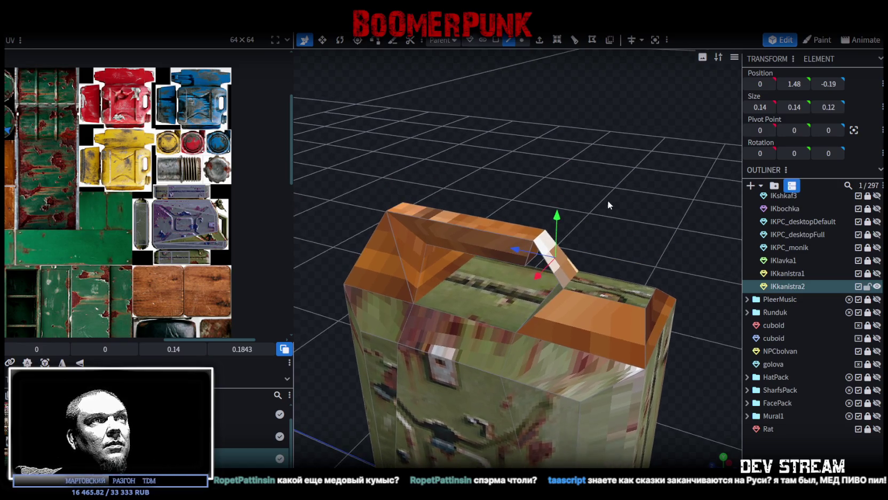
{"action": "scroll", "coordinate": [536, 244], "scroll_direction": "up", "scroll_amount": 3}
{"action": "left_click_drag", "start_coordinate": [528, 173], "coordinate": [554, 220]}
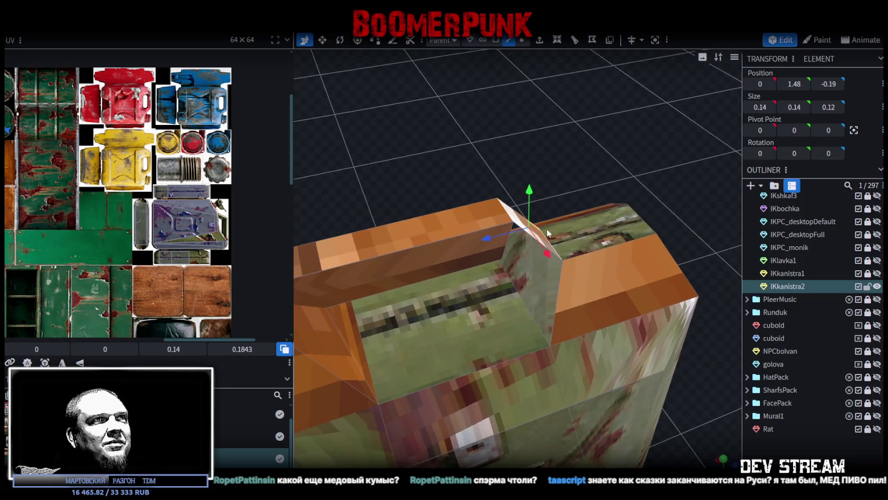
Select the handle's faces and body parts to check the opening beneath the handle bridge
{"action": "left_click", "coordinate": [506, 243]}
{"action": "left_click", "coordinate": [560, 288]}
{"action": "left_click_drag", "start_coordinate": [563, 196], "coordinate": [616, 129]}
{"action": "mouse_move", "coordinate": [381, 177]}
{"action": "left_mouse_down"}
{"action": "mouse_move", "coordinate": [535, 182]}
{"action": "mouse_move", "coordinate": [510, 196]}
{"action": "mouse_move", "coordinate": [513, 154]}
{"action": "left_mouse_up"}
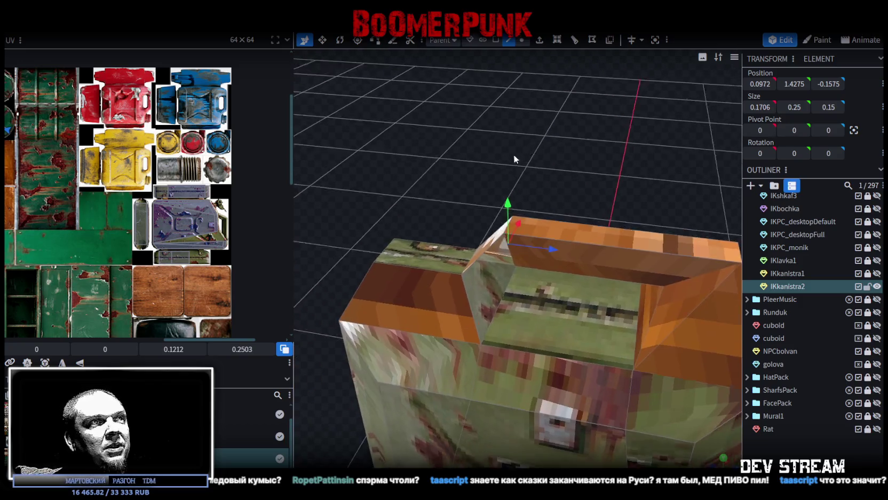
{"action": "left_click", "coordinate": [461, 282]}
{"action": "left_click", "coordinate": [505, 247]}
{"action": "mouse_move", "coordinate": [505, 248]}
{"action": "left_mouse_down"}
{"action": "mouse_move", "coordinate": [543, 166]}
{"action": "mouse_move", "coordinate": [495, 286]}
{"action": "left_mouse_up"}
{"action": "left_click", "coordinate": [486, 287]}
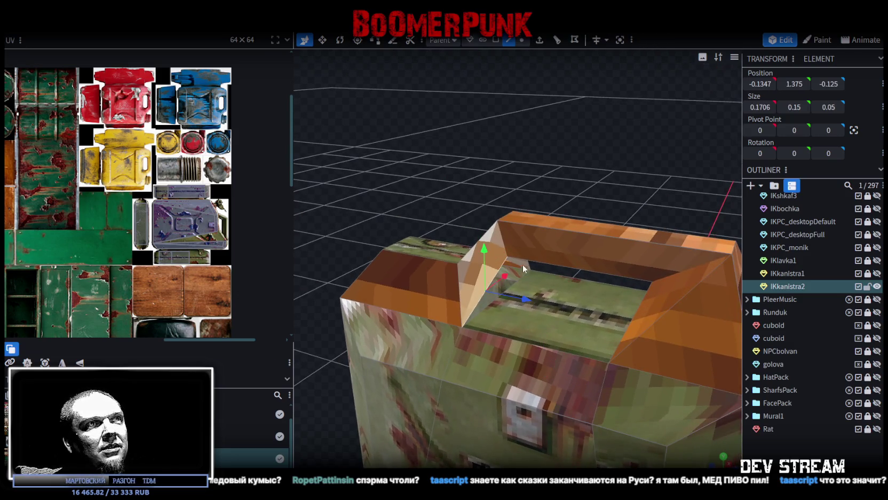
{"action": "left_click", "coordinate": [529, 262]}
{"action": "mouse_move", "coordinate": [541, 247]}
{"action": "left_mouse_down"}
{"action": "mouse_move", "coordinate": [467, 186]}
{"action": "mouse_move", "coordinate": [379, 159]}
{"action": "mouse_move", "coordinate": [358, 164]}
{"action": "mouse_move", "coordinate": [420, 179]}
{"action": "mouse_move", "coordinate": [445, 169]}
{"action": "mouse_move", "coordinate": [439, 160]}
{"action": "mouse_move", "coordinate": [466, 184]}
{"action": "left_mouse_up"}
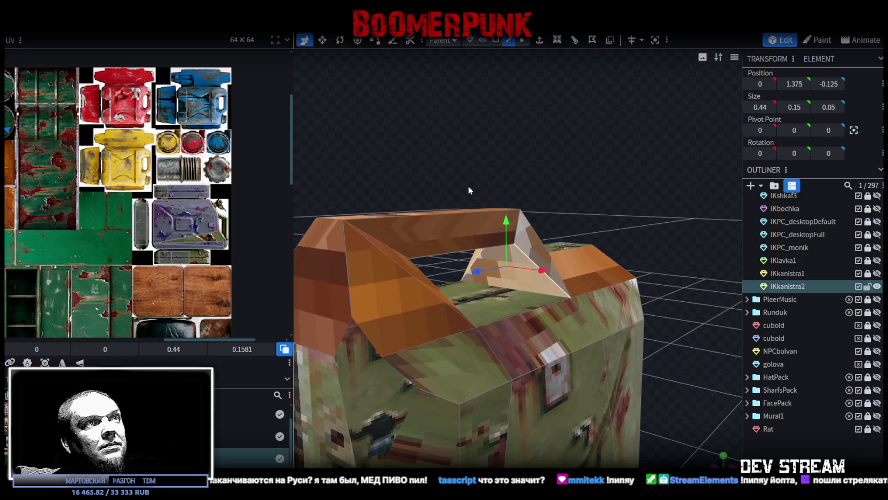
Clear the selection and pick a vertex at the handle end in vertex mode
{"action": "left_click", "coordinate": [502, 214]}
{"action": "left_click_drag", "start_coordinate": [580, 208], "coordinate": [510, 211]}
{"action": "left_click_drag", "start_coordinate": [571, 199], "coordinate": [577, 212]}
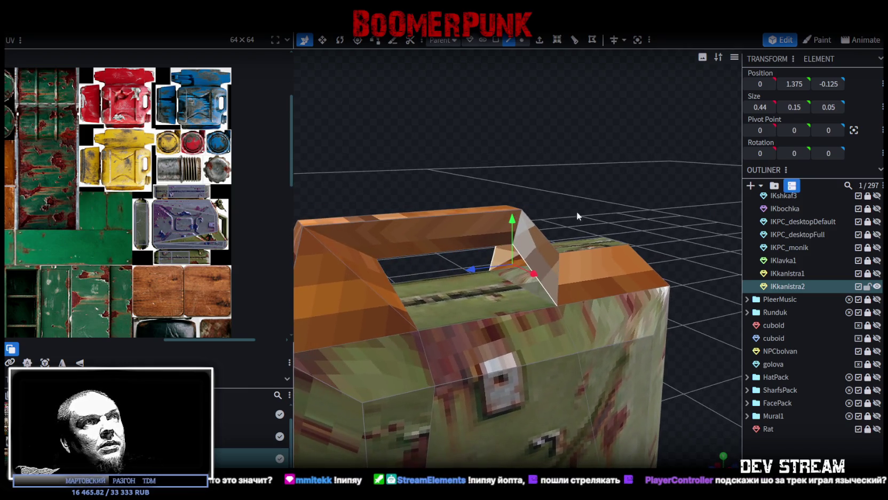
{"action": "left_click", "coordinate": [522, 40]}
{"action": "left_click", "coordinate": [560, 251]}
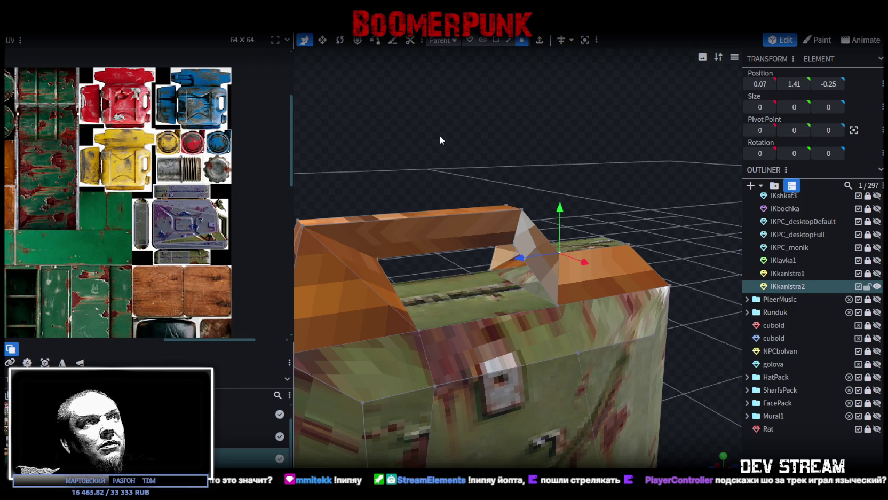
{"action": "mouse_move", "coordinate": [433, 141]}
{"action": "left_mouse_down"}
{"action": "mouse_move", "coordinate": [601, 168]}
{"action": "mouse_move", "coordinate": [633, 163]}
{"action": "mouse_move", "coordinate": [495, 265]}
{"action": "mouse_move", "coordinate": [457, 262]}
{"action": "left_mouse_up"}
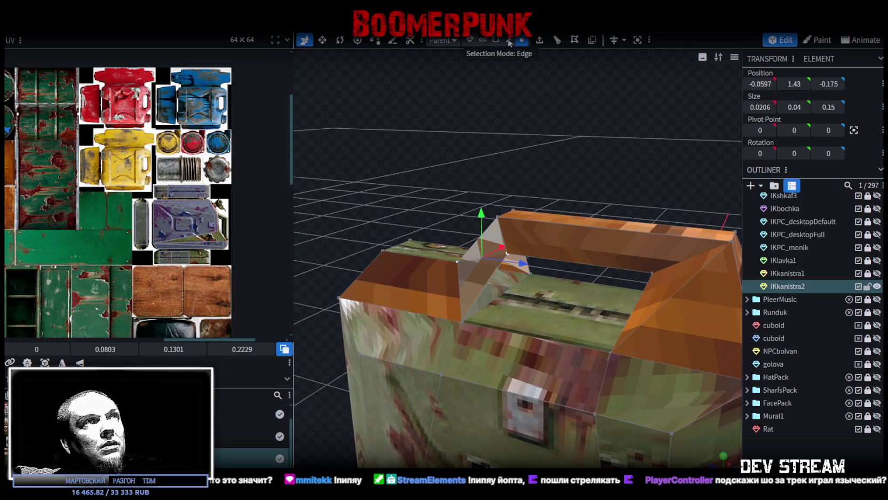
Select faces on the handle end and canister top, ending on the handle's top face
{"action": "left_click", "coordinate": [528, 267]}
{"action": "mouse_move", "coordinate": [527, 267]}
{"action": "left_mouse_down"}
{"action": "mouse_move", "coordinate": [530, 146]}
{"action": "mouse_move", "coordinate": [359, 143]}
{"action": "left_mouse_up"}
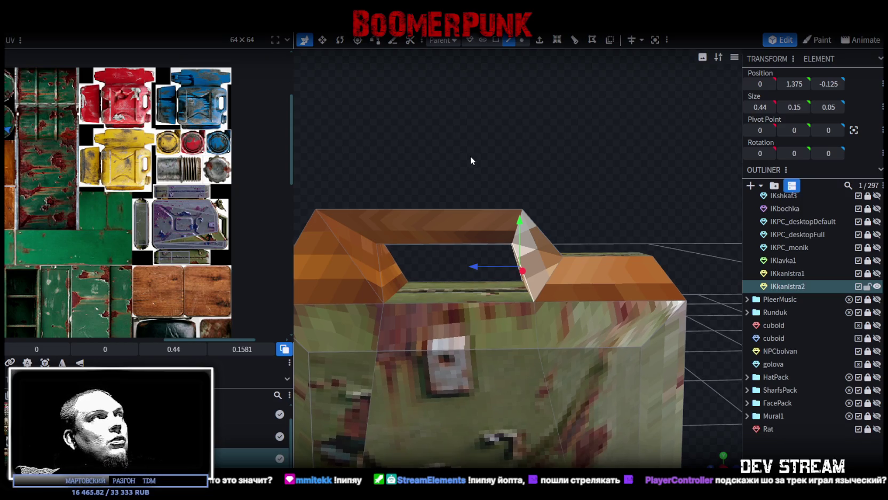
{"action": "mouse_move", "coordinate": [517, 175]}
{"action": "left_mouse_down"}
{"action": "mouse_move", "coordinate": [509, 138]}
{"action": "mouse_move", "coordinate": [593, 144]}
{"action": "mouse_move", "coordinate": [594, 177]}
{"action": "mouse_move", "coordinate": [567, 187]}
{"action": "mouse_move", "coordinate": [723, 178]}
{"action": "mouse_move", "coordinate": [712, 184]}
{"action": "left_mouse_up"}
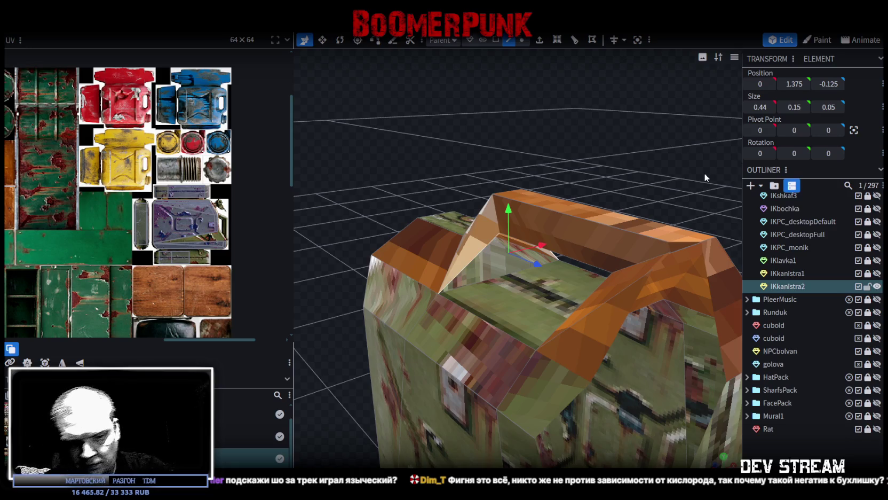
{"action": "mouse_move", "coordinate": [671, 138]}
{"action": "left_mouse_down"}
{"action": "mouse_move", "coordinate": [497, 135]}
{"action": "mouse_move", "coordinate": [450, 121]}
{"action": "mouse_move", "coordinate": [543, 140]}
{"action": "mouse_move", "coordinate": [515, 166]}
{"action": "mouse_move", "coordinate": [480, 161]}
{"action": "mouse_move", "coordinate": [469, 140]}
{"action": "mouse_move", "coordinate": [422, 136]}
{"action": "mouse_move", "coordinate": [537, 146]}
{"action": "left_mouse_up"}
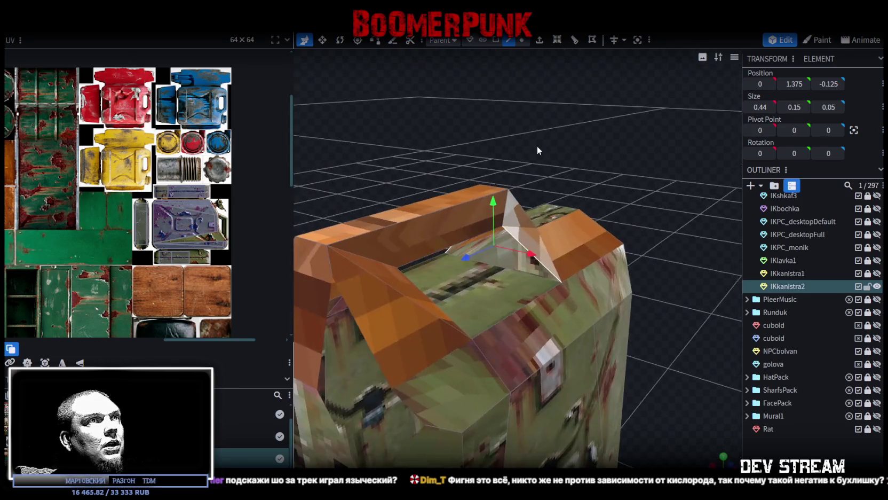
{"action": "left_click", "coordinate": [513, 239]}
{"action": "mouse_move", "coordinate": [422, 128]}
{"action": "left_mouse_down"}
{"action": "mouse_move", "coordinate": [523, 305]}
{"action": "mouse_move", "coordinate": [559, 162]}
{"action": "left_mouse_up"}
{"action": "left_click", "coordinate": [495, 285]}
Toggle the wireframe view and return to solid shading, then select the handle's side faces
{"action": "key", "text": "z"}
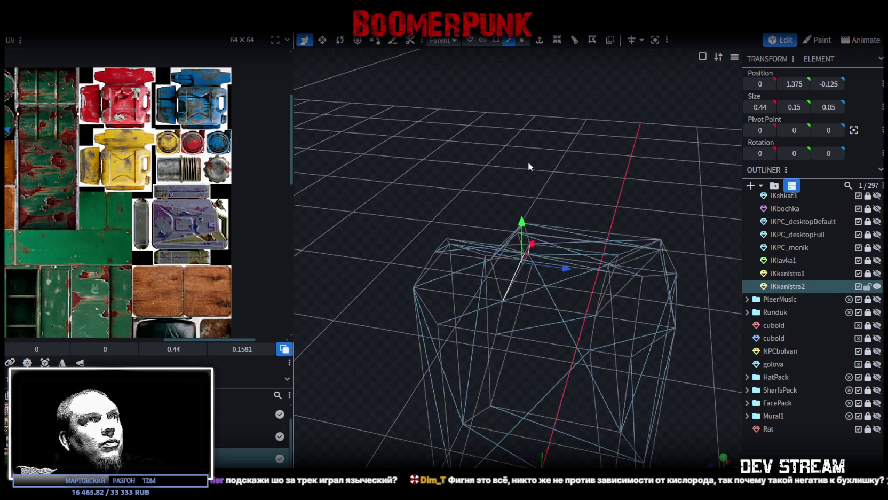
{"action": "key", "text": "z"}
{"action": "mouse_move", "coordinate": [461, 177]}
{"action": "left_mouse_down"}
{"action": "mouse_move", "coordinate": [583, 169]}
{"action": "mouse_move", "coordinate": [521, 60]}
{"action": "left_mouse_up"}
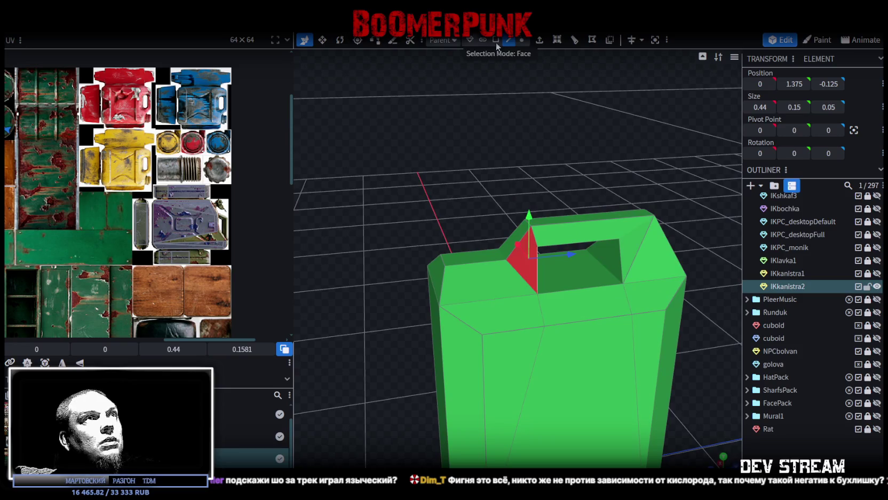
{"action": "left_click", "coordinate": [531, 277]}
{"action": "left_click", "coordinate": [533, 243]}
{"action": "mouse_move", "coordinate": [533, 243]}
{"action": "left_mouse_down"}
{"action": "mouse_move", "coordinate": [562, 215]}
{"action": "mouse_move", "coordinate": [719, 175]}
{"action": "left_mouse_up"}
{"action": "mouse_move", "coordinate": [658, 130]}
{"action": "left_mouse_down"}
{"action": "mouse_move", "coordinate": [599, 145]}
{"action": "mouse_move", "coordinate": [583, 120]}
{"action": "mouse_move", "coordinate": [546, 102]}
{"action": "mouse_move", "coordinate": [552, 78]}
{"action": "mouse_move", "coordinate": [537, 172]}
{"action": "mouse_move", "coordinate": [560, 169]}
{"action": "mouse_move", "coordinate": [583, 186]}
{"action": "mouse_move", "coordinate": [544, 108]}
{"action": "mouse_move", "coordinate": [555, 127]}
{"action": "mouse_move", "coordinate": [492, 117]}
{"action": "mouse_move", "coordinate": [487, 163]}
{"action": "mouse_move", "coordinate": [456, 147]}
{"action": "mouse_move", "coordinate": [486, 140]}
{"action": "mouse_move", "coordinate": [562, 85]}
{"action": "mouse_move", "coordinate": [551, 79]}
{"action": "left_mouse_up"}
Select a top edge and the elements beside the handle, then return to vertex selection
{"action": "key", "text": "4"}
{"action": "left_click", "coordinate": [560, 169]}
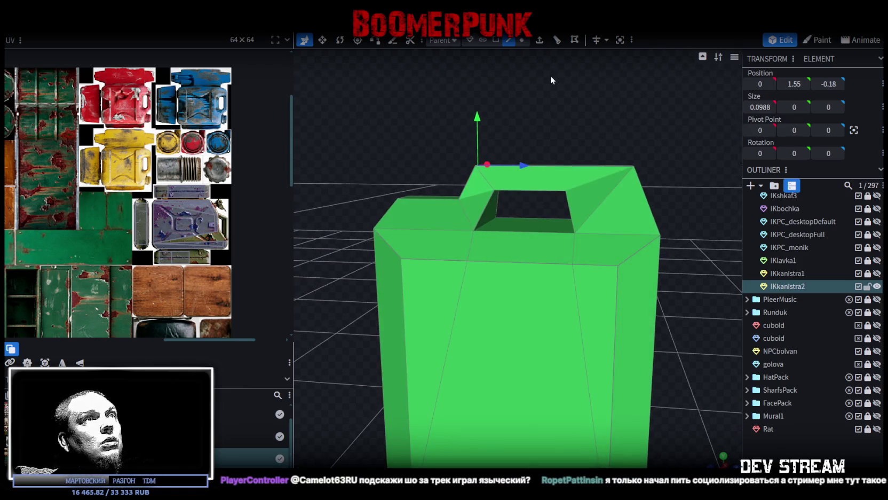
{"action": "scroll", "coordinate": [560, 86], "scroll_direction": "down", "scroll_amount": 3}
{"action": "mouse_move", "coordinate": [568, 87]}
{"action": "left_mouse_down"}
{"action": "mouse_move", "coordinate": [526, 83]}
{"action": "mouse_move", "coordinate": [548, 72]}
{"action": "mouse_move", "coordinate": [605, 92]}
{"action": "left_mouse_up"}
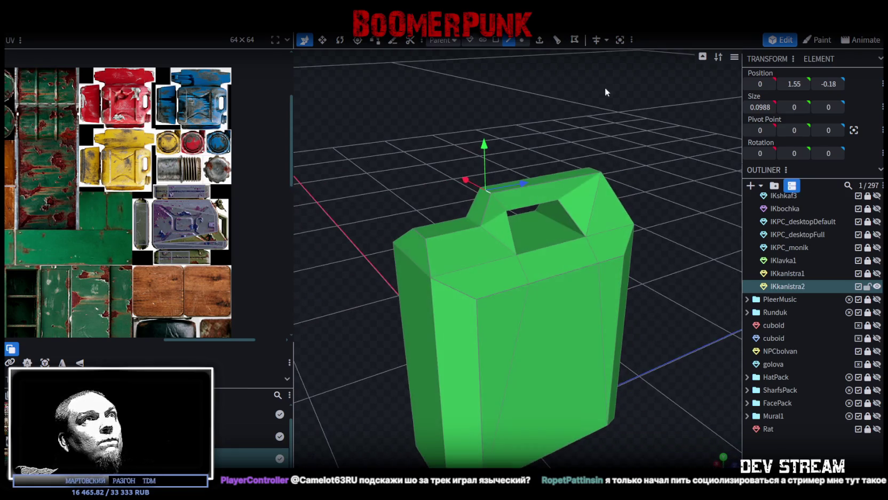
{"action": "left_click", "coordinate": [496, 40]}
{"action": "left_click", "coordinate": [510, 189]}
{"action": "left_click_drag", "start_coordinate": [511, 189], "coordinate": [470, 207]}
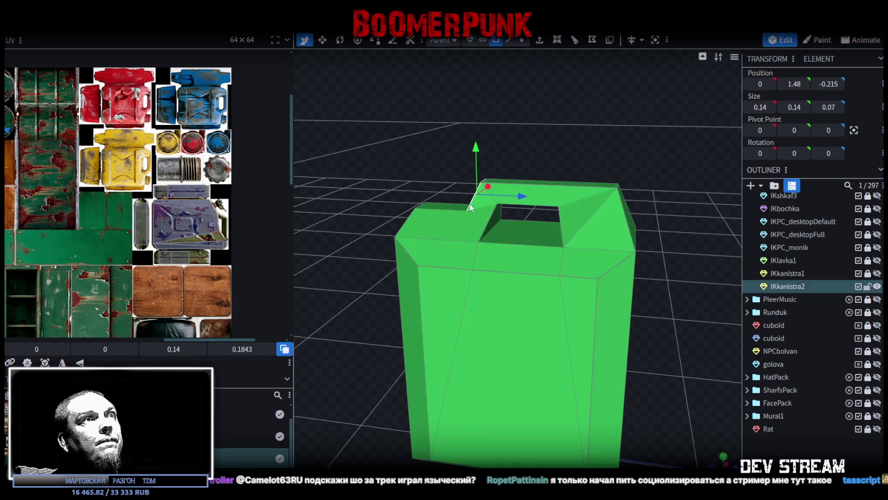
{"action": "left_click", "coordinate": [490, 224]}
{"action": "mouse_move", "coordinate": [519, 139]}
{"action": "left_mouse_down"}
{"action": "mouse_move", "coordinate": [535, 131]}
{"action": "mouse_move", "coordinate": [284, 137]}
{"action": "mouse_move", "coordinate": [321, 172]}
{"action": "mouse_move", "coordinate": [410, 197]}
{"action": "mouse_move", "coordinate": [557, 156]}
{"action": "mouse_move", "coordinate": [568, 228]}
{"action": "mouse_move", "coordinate": [641, 216]}
{"action": "mouse_move", "coordinate": [553, 224]}
{"action": "mouse_move", "coordinate": [635, 232]}
{"action": "mouse_move", "coordinate": [588, 176]}
{"action": "left_mouse_up"}
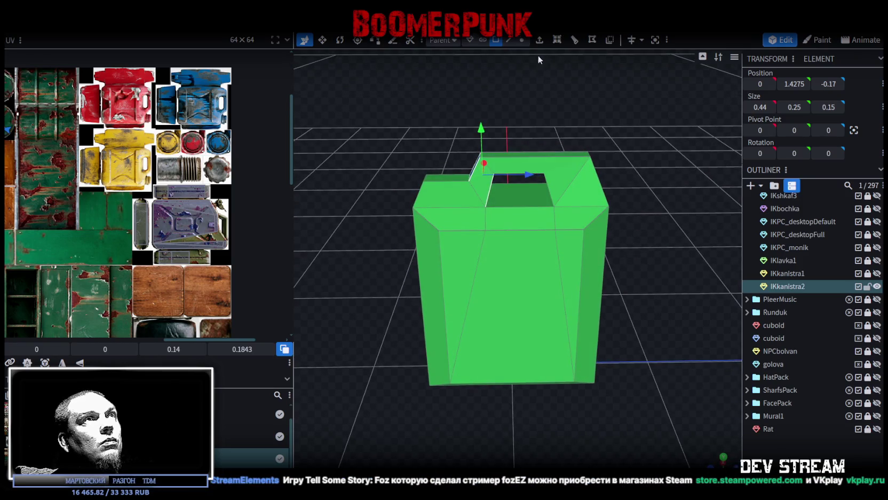
{"action": "left_click", "coordinate": [522, 39]}
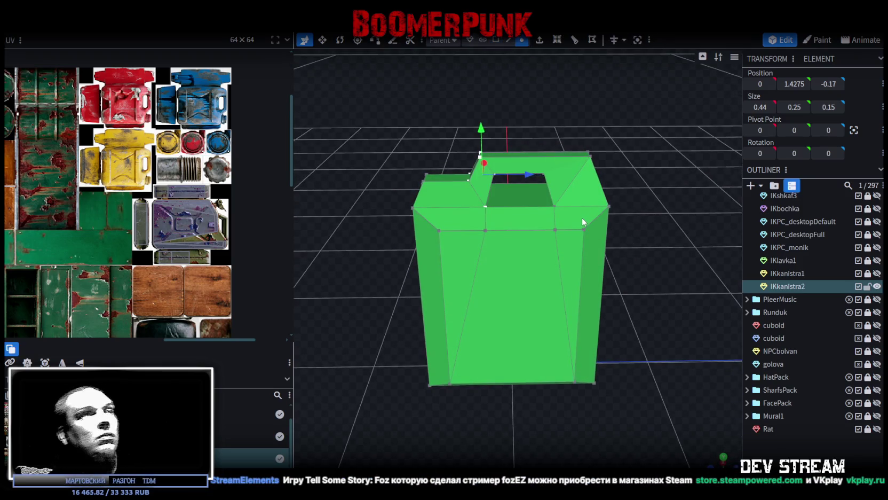
Merge three pairs of front top vertices with Merge Vertices > Merge All
{"action": "left_click", "coordinate": [583, 228]}
{"action": "right_click", "coordinate": [557, 235]}
{"action": "mouse_move", "coordinate": [590, 258]}
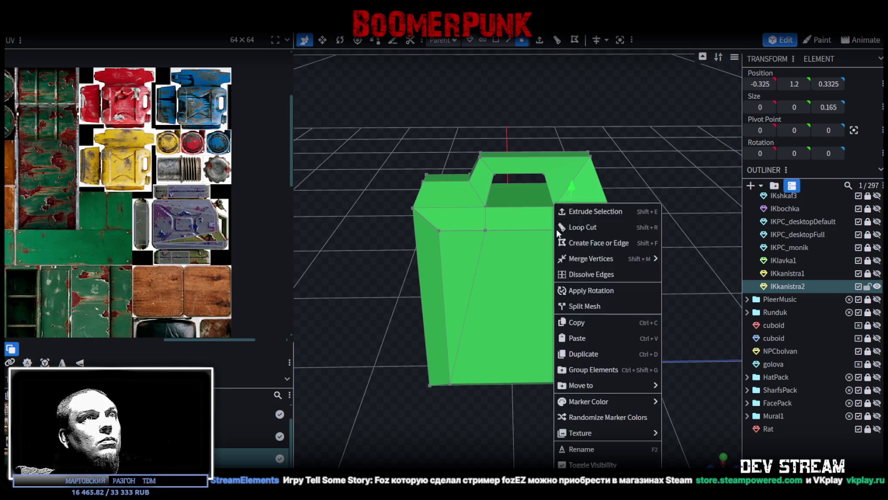
{"action": "left_click", "coordinate": [721, 259]}
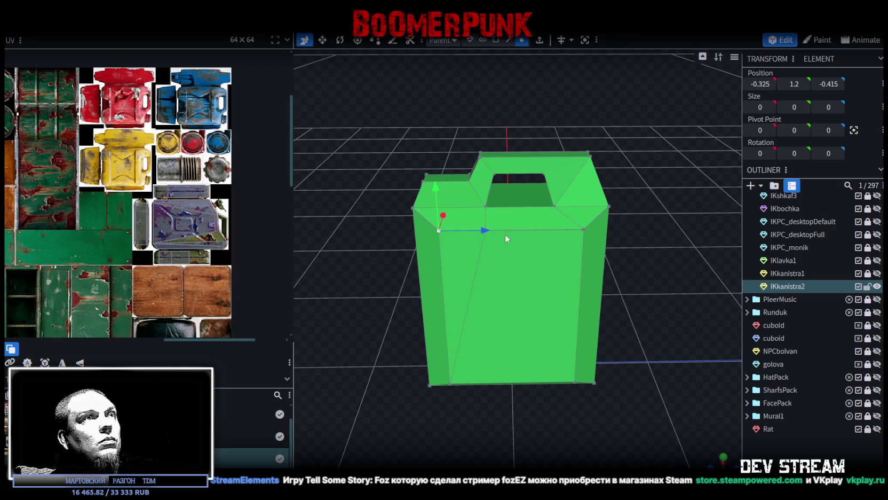
{"action": "scroll", "coordinate": [486, 231], "scroll_direction": "up", "scroll_amount": 2}
{"action": "left_click", "coordinate": [470, 213], "text": "shift"}
{"action": "right_click", "coordinate": [471, 214]}
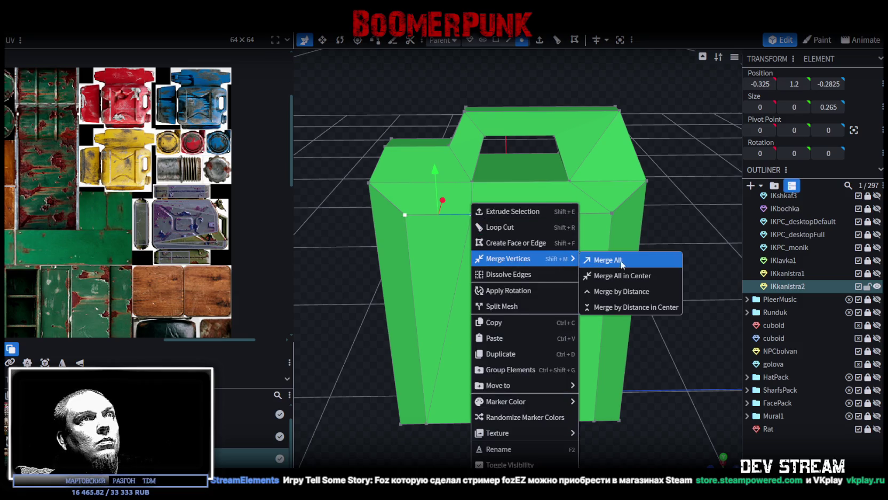
{"action": "left_click", "coordinate": [622, 260]}
{"action": "mouse_move", "coordinate": [689, 138]}
{"action": "left_mouse_down"}
{"action": "mouse_move", "coordinate": [419, 142]}
{"action": "mouse_move", "coordinate": [445, 252]}
{"action": "left_mouse_up"}
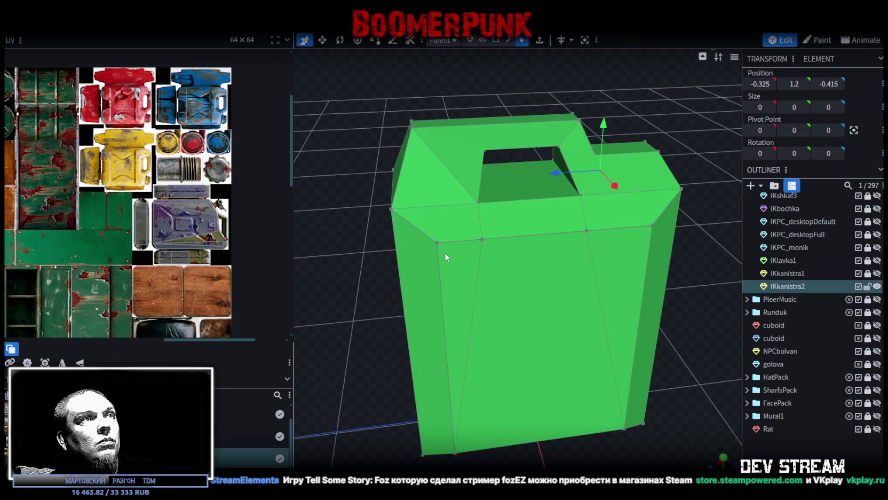
{"action": "left_click", "coordinate": [481, 238], "text": "shift"}
{"action": "right_click", "coordinate": [480, 238]}
{"action": "left_click", "coordinate": [608, 258]}
Leave the right corner vertex unmerged and save the model as PropsPack1.bbmodel
{"action": "left_click", "coordinate": [652, 224]}
{"action": "right_click", "coordinate": [588, 232]}
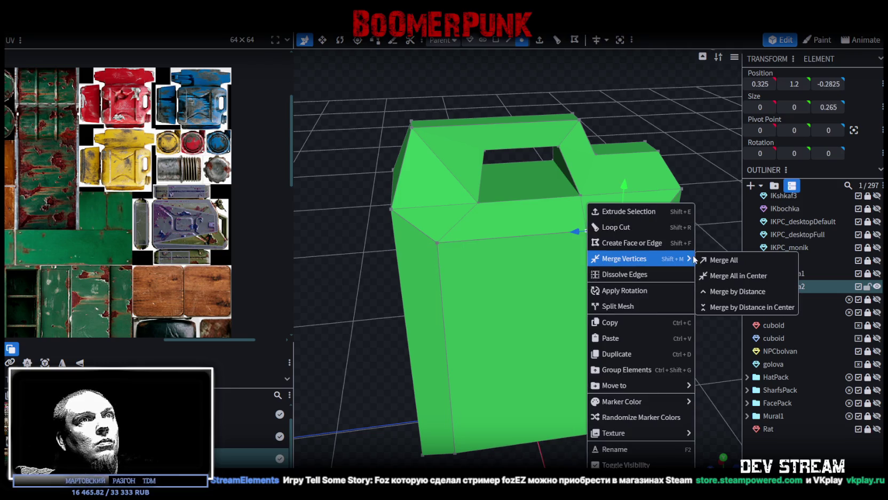
{"action": "key", "text": "Escape"}
{"action": "scroll", "coordinate": [406, 285], "scroll_direction": "down", "scroll_amount": 3}
{"action": "left_click_drag", "start_coordinate": [406, 285], "coordinate": [618, 272]}
{"action": "key", "text": "ctrl+s"}
{"action": "mouse_move", "coordinate": [616, 311]}
{"action": "left_mouse_down"}
{"action": "mouse_move", "coordinate": [628, 243]}
{"action": "mouse_move", "coordinate": [624, 277]}
{"action": "mouse_move", "coordinate": [640, 281]}
{"action": "left_mouse_up"}
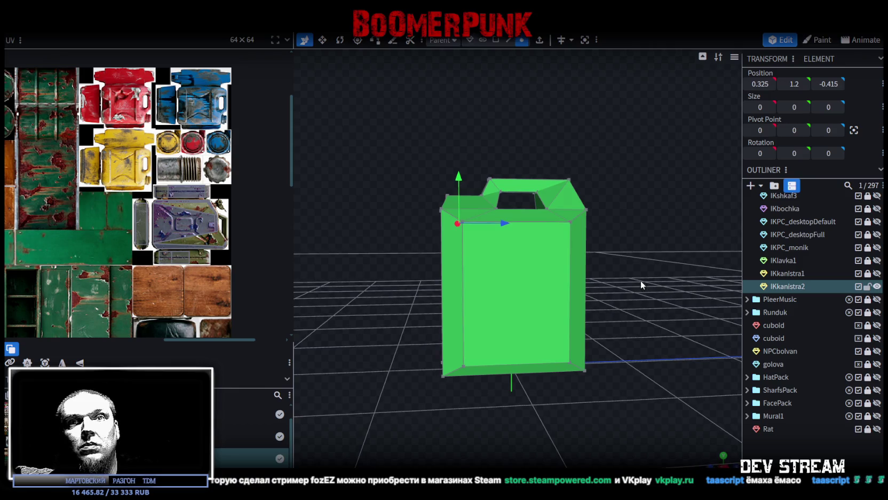
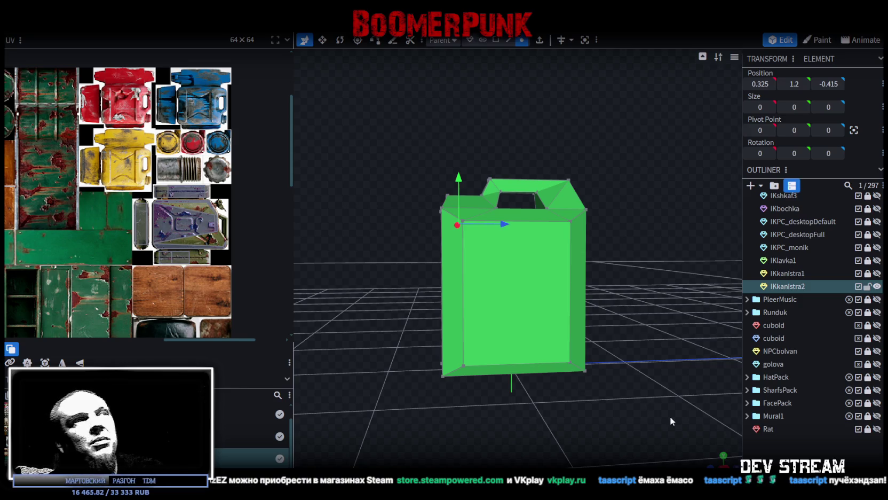
In face selection mode, select every face of the IKkanistra2 jerry can
{"action": "mouse_move", "coordinate": [651, 347]}
{"action": "left_mouse_down"}
{"action": "mouse_move", "coordinate": [499, 353]}
{"action": "mouse_move", "coordinate": [372, 387]}
{"action": "mouse_move", "coordinate": [404, 361]}
{"action": "mouse_move", "coordinate": [637, 352]}
{"action": "mouse_move", "coordinate": [634, 331]}
{"action": "mouse_move", "coordinate": [671, 344]}
{"action": "mouse_move", "coordinate": [564, 332]}
{"action": "left_mouse_up"}
{"action": "scroll", "coordinate": [564, 331], "scroll_direction": "up", "scroll_amount": 2}
{"action": "mouse_move", "coordinate": [479, 160]}
{"action": "left_mouse_down"}
{"action": "mouse_move", "coordinate": [461, 154]}
{"action": "mouse_move", "coordinate": [539, 163]}
{"action": "mouse_move", "coordinate": [621, 144]}
{"action": "mouse_move", "coordinate": [576, 182]}
{"action": "mouse_move", "coordinate": [646, 218]}
{"action": "mouse_move", "coordinate": [578, 169]}
{"action": "mouse_move", "coordinate": [496, 168]}
{"action": "mouse_move", "coordinate": [593, 168]}
{"action": "mouse_move", "coordinate": [537, 155]}
{"action": "mouse_move", "coordinate": [586, 159]}
{"action": "mouse_move", "coordinate": [470, 141]}
{"action": "mouse_move", "coordinate": [484, 113]}
{"action": "left_mouse_up"}
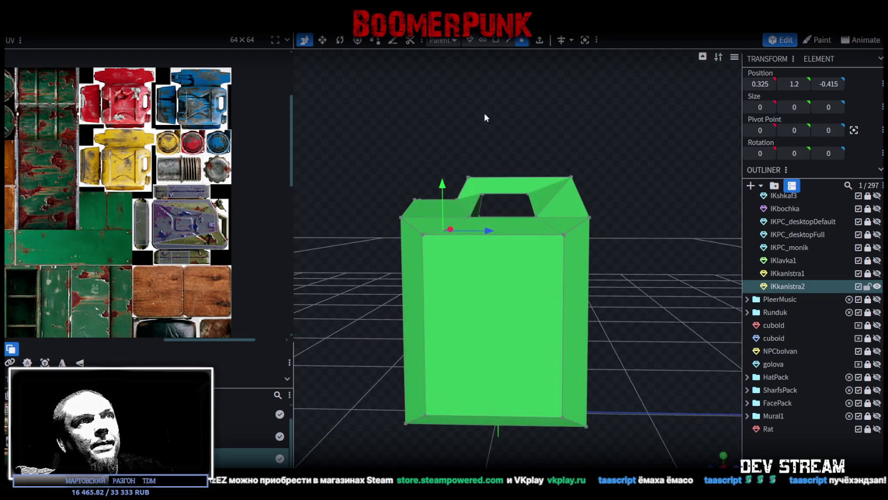
{"action": "left_click", "coordinate": [496, 39]}
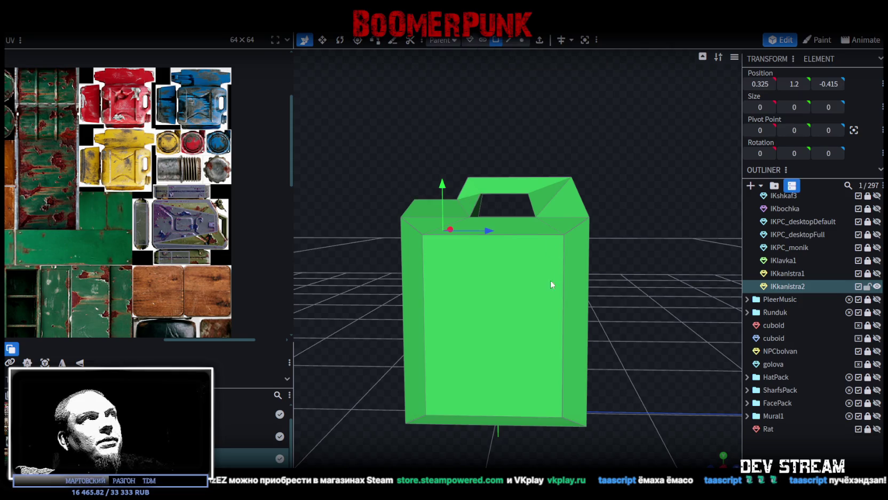
{"action": "left_click", "coordinate": [509, 302]}
{"action": "key", "text": "ctrl+a"}
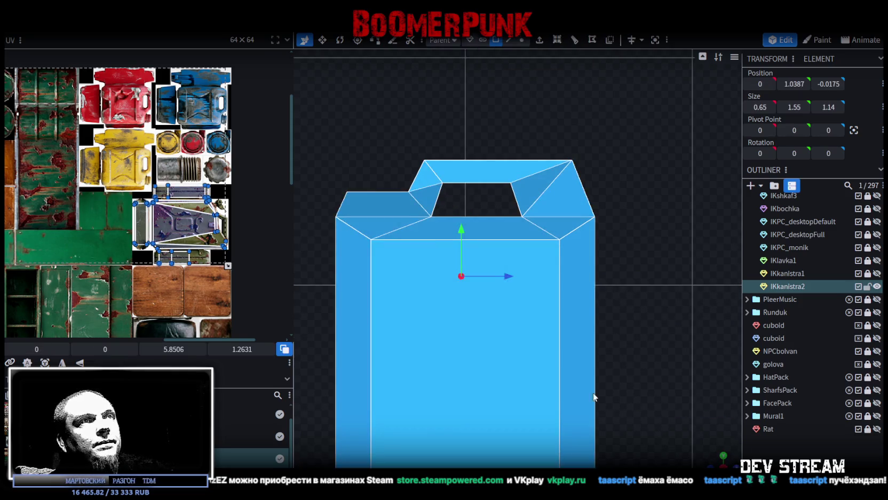
Project the can's UVs from the front ortho view and enlarge the island on the atlas
{"action": "key", "text": "KP_1"}
{"action": "left_click", "coordinate": [589, 384]}
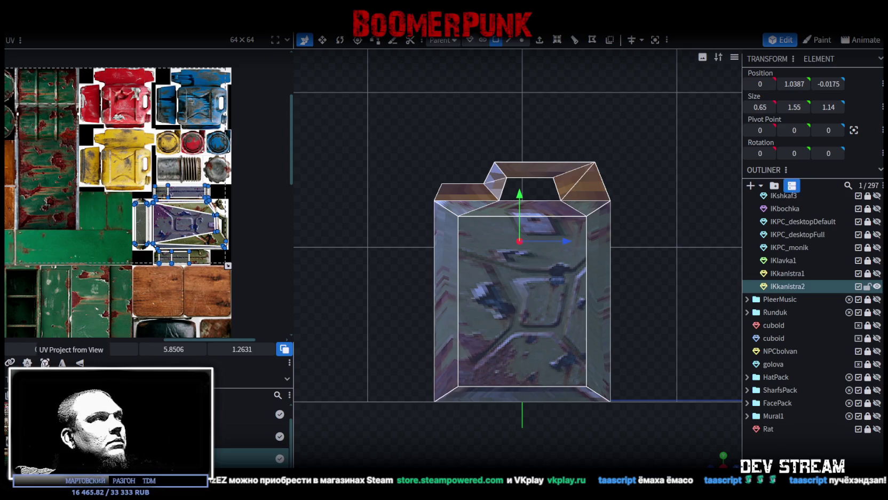
{"action": "key", "text": "ctrl+a"}
{"action": "scroll", "coordinate": [144, 197], "scroll_direction": "down", "scroll_amount": 5}
{"action": "scroll", "coordinate": [119, 164], "scroll_direction": "down", "scroll_amount": 2}
{"action": "mouse_move", "coordinate": [85, 152]}
{"action": "left_mouse_down"}
{"action": "mouse_move", "coordinate": [109, 177]}
{"action": "mouse_move", "coordinate": [197, 174]}
{"action": "left_mouse_up"}
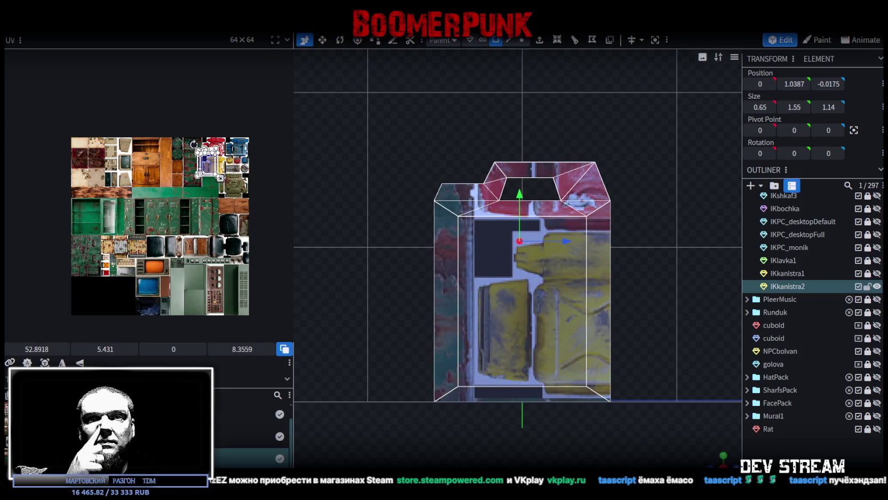
Rotate and mirror the can's UV island
{"action": "scroll", "coordinate": [237, 159], "scroll_direction": "up", "scroll_amount": 2}
{"action": "scroll", "coordinate": [208, 164], "scroll_direction": "up", "scroll_amount": 1}
{"action": "scroll", "coordinate": [172, 167], "scroll_direction": "up", "scroll_amount": 2}
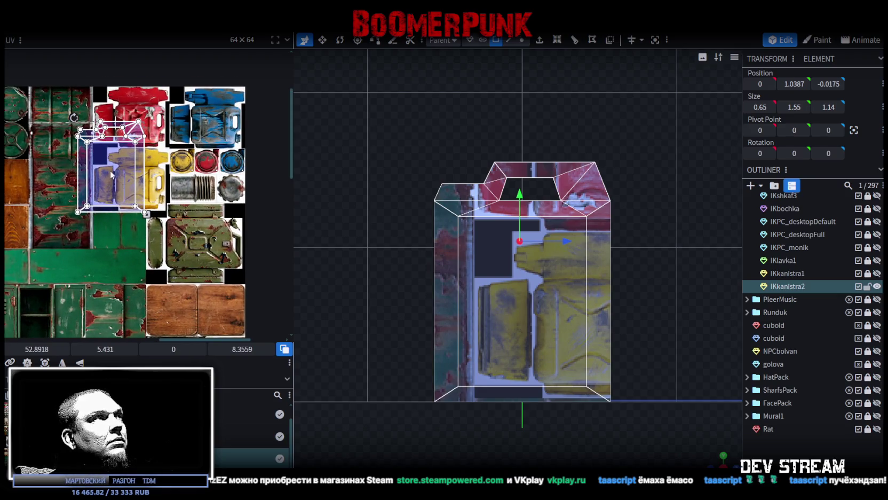
{"action": "right_click", "coordinate": [111, 174]}
{"action": "left_click", "coordinate": [142, 350]}
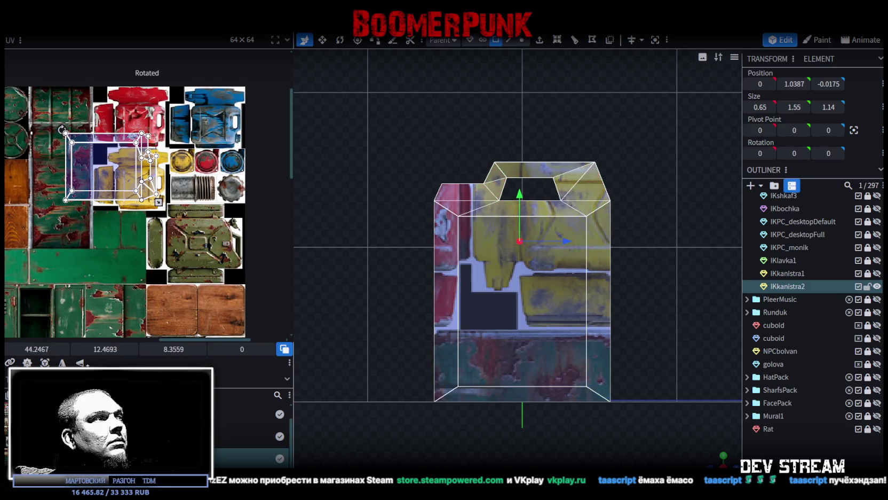
{"action": "left_click", "coordinate": [91, 349]}
Move and shrink the UV island so it sits on the red canister artwork
{"action": "scroll", "coordinate": [223, 127], "scroll_direction": "up", "scroll_amount": 3}
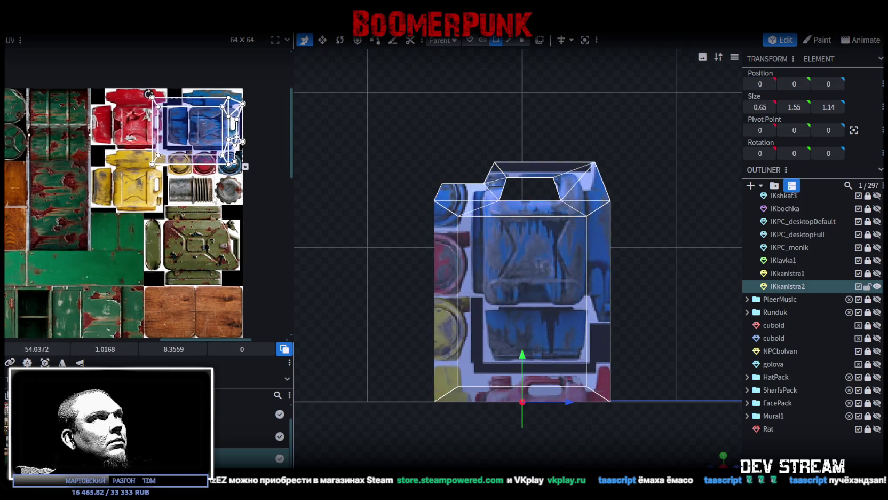
{"action": "mouse_move", "coordinate": [190, 151]}
{"action": "left_mouse_down"}
{"action": "mouse_move", "coordinate": [138, 167]}
{"action": "mouse_move", "coordinate": [159, 153]}
{"action": "left_mouse_up"}
{"action": "scroll", "coordinate": [138, 166], "scroll_direction": "up", "scroll_amount": 3}
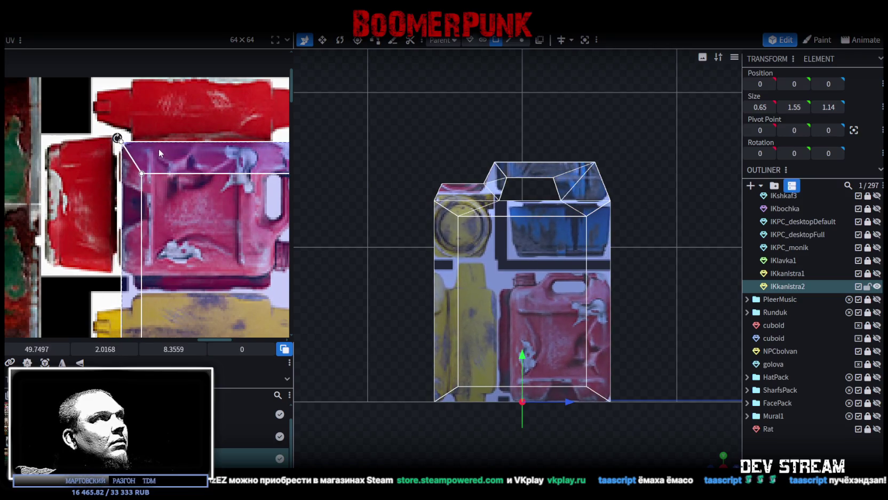
{"action": "left_click_drag", "start_coordinate": [159, 150], "coordinate": [162, 154]}
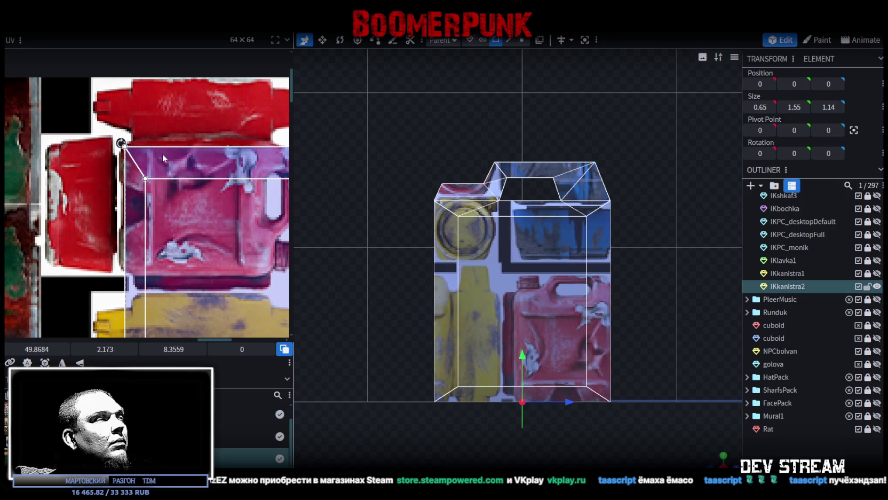
{"action": "scroll", "coordinate": [162, 154], "scroll_direction": "down", "scroll_amount": 3}
{"action": "scroll", "coordinate": [103, 180], "scroll_direction": "up", "scroll_amount": 1}
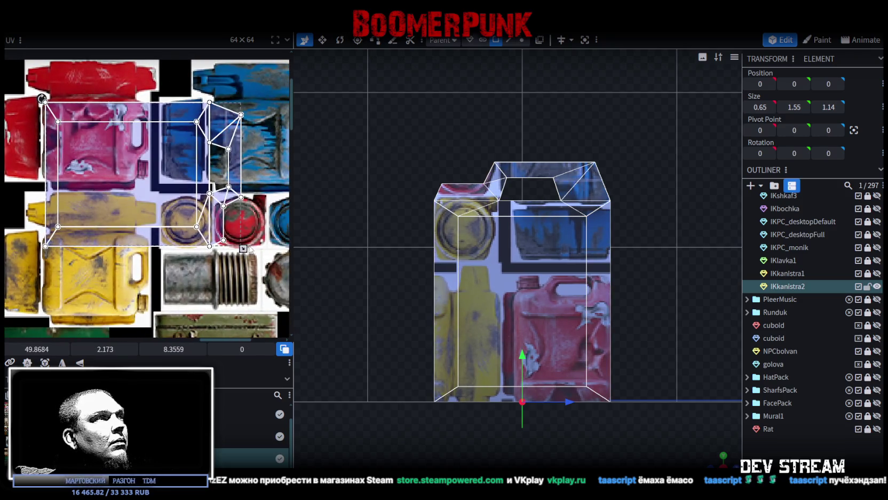
{"action": "left_click_drag", "start_coordinate": [235, 243], "coordinate": [149, 207]}
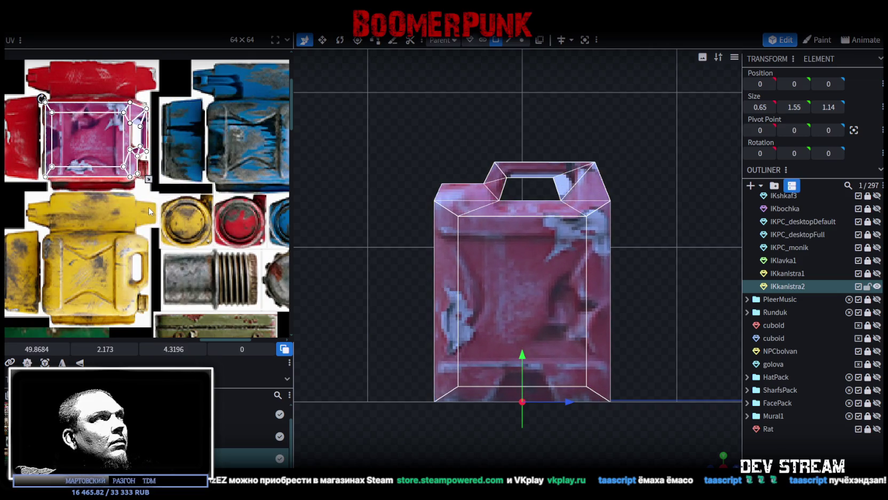
Pull the UV island's corner in slightly on the red canister and check the textured can
{"action": "scroll", "coordinate": [80, 163], "scroll_direction": "up", "scroll_amount": 2}
{"action": "scroll", "coordinate": [80, 163], "scroll_direction": "up", "scroll_amount": 1}
{"action": "scroll", "coordinate": [80, 163], "scroll_direction": "up", "scroll_amount": 1}
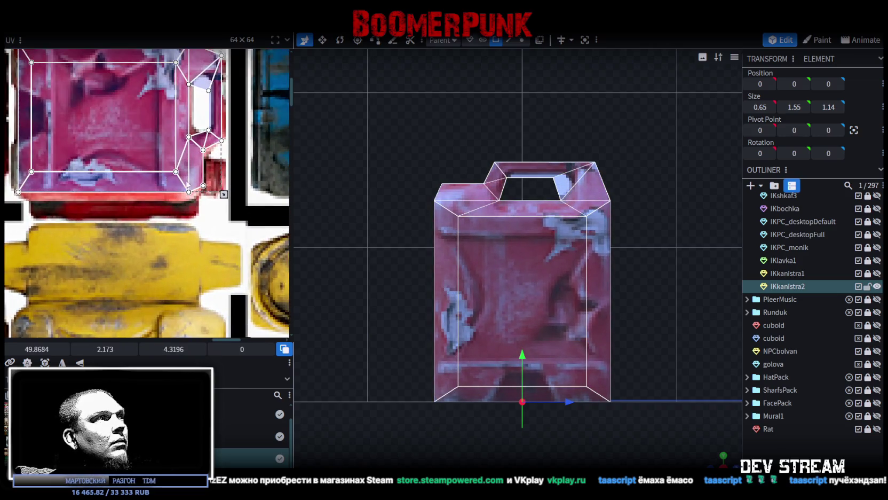
{"action": "left_click_drag", "start_coordinate": [233, 198], "coordinate": [223, 199]}
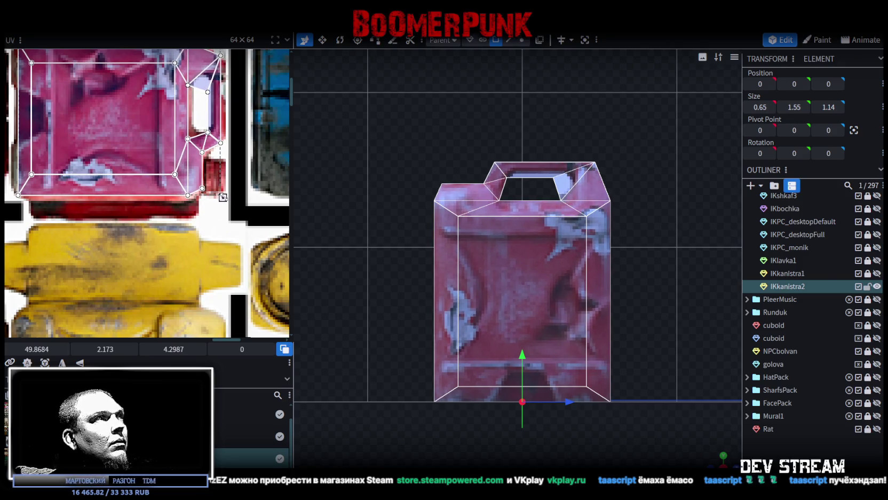
{"action": "scroll", "coordinate": [217, 252], "scroll_direction": "down", "scroll_amount": 3}
{"action": "scroll", "coordinate": [217, 252], "scroll_direction": "down", "scroll_amount": 1}
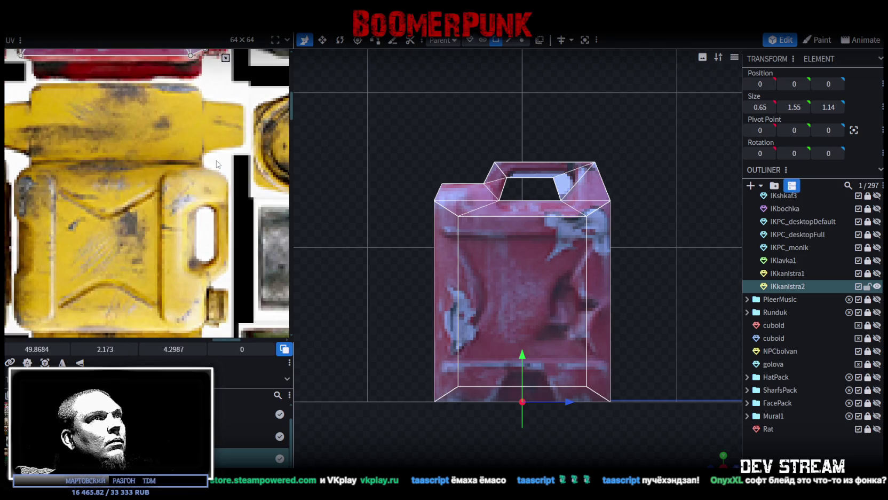
{"action": "scroll", "coordinate": [217, 164], "scroll_direction": "up", "scroll_amount": 2, "text": "ctrl"}
{"action": "scroll", "coordinate": [219, 134], "scroll_direction": "down", "scroll_amount": 3, "text": "ctrl"}
{"action": "scroll", "coordinate": [219, 133], "scroll_direction": "up", "scroll_amount": 5}
{"action": "scroll", "coordinate": [219, 161], "scroll_direction": "up", "scroll_amount": 1, "text": "ctrl"}
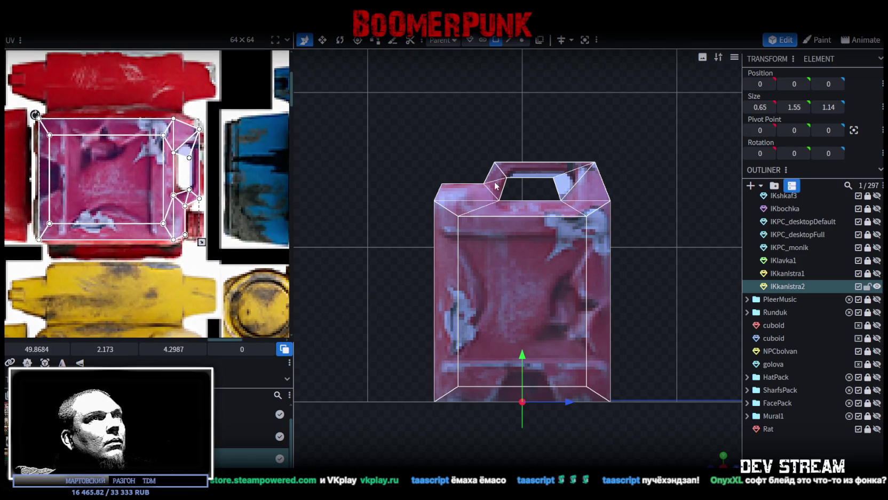
{"action": "scroll", "coordinate": [495, 185], "scroll_direction": "up", "scroll_amount": 3}
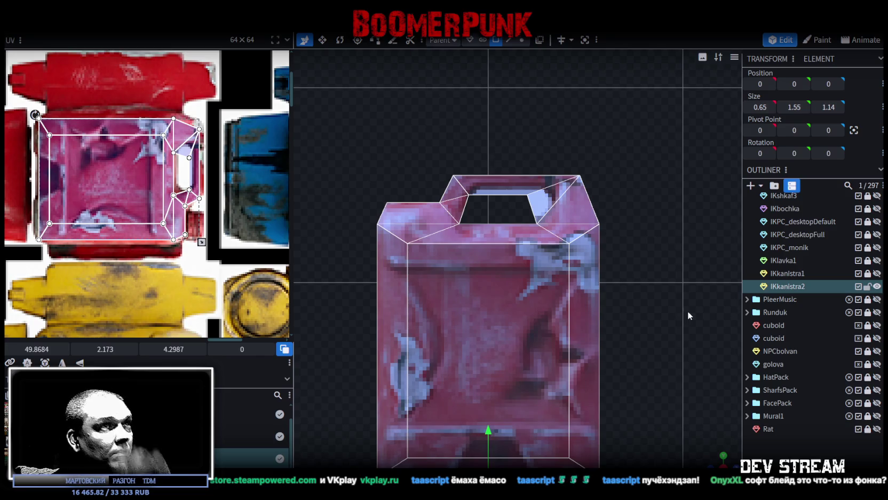
{"action": "left_click_drag", "start_coordinate": [688, 316], "coordinate": [590, 121]}
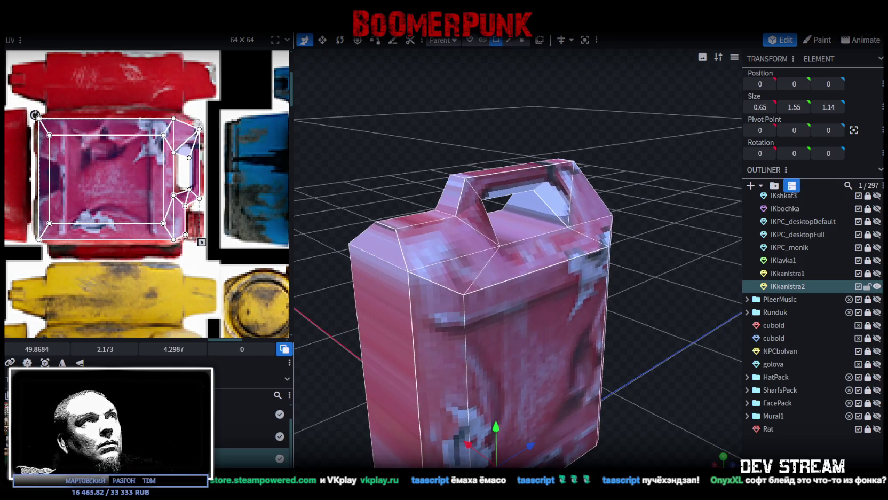
Move the small handle piece backward along Z
{"action": "left_click", "coordinate": [535, 213]}
{"action": "mouse_move", "coordinate": [580, 204]}
{"action": "left_mouse_down"}
{"action": "mouse_move", "coordinate": [604, 204]}
{"action": "mouse_move", "coordinate": [530, 204]}
{"action": "mouse_move", "coordinate": [604, 209]}
{"action": "left_mouse_up"}
{"action": "mouse_move", "coordinate": [641, 160]}
{"action": "left_mouse_down"}
{"action": "mouse_move", "coordinate": [643, 192]}
{"action": "mouse_move", "coordinate": [546, 186]}
{"action": "left_mouse_up"}
{"action": "mouse_move", "coordinate": [534, 151]}
{"action": "left_mouse_down"}
{"action": "mouse_move", "coordinate": [545, 84]}
{"action": "mouse_move", "coordinate": [539, 139]}
{"action": "mouse_move", "coordinate": [511, 174]}
{"action": "mouse_move", "coordinate": [574, 118]}
{"action": "mouse_move", "coordinate": [592, 68]}
{"action": "mouse_move", "coordinate": [540, 200]}
{"action": "mouse_move", "coordinate": [574, 162]}
{"action": "left_mouse_up"}
Reposition the handle bar vertically so it sits at height 1.55
{"action": "left_click", "coordinate": [511, 175]}
{"action": "left_click", "coordinate": [552, 187]}
{"action": "left_click_drag", "start_coordinate": [522, 131], "coordinate": [519, 89]}
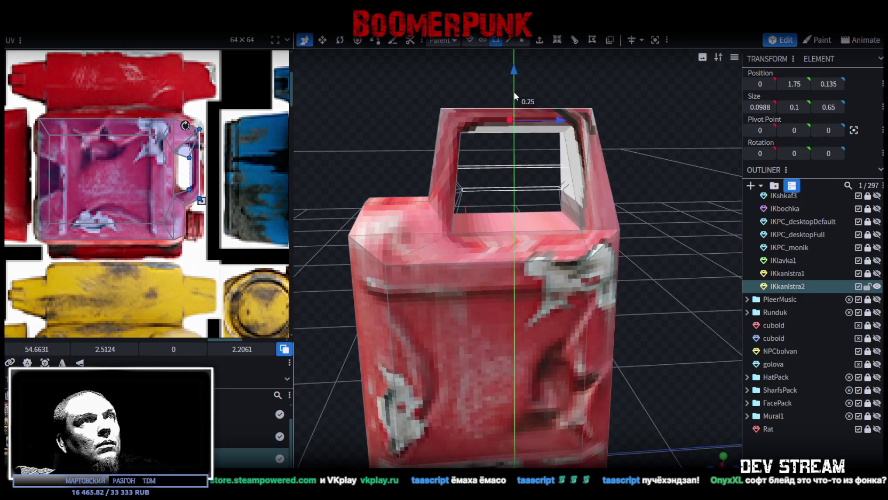
{"action": "scroll", "coordinate": [516, 69], "scroll_direction": "down", "scroll_amount": 3}
{"action": "left_click_drag", "start_coordinate": [519, 123], "coordinate": [519, 187]}
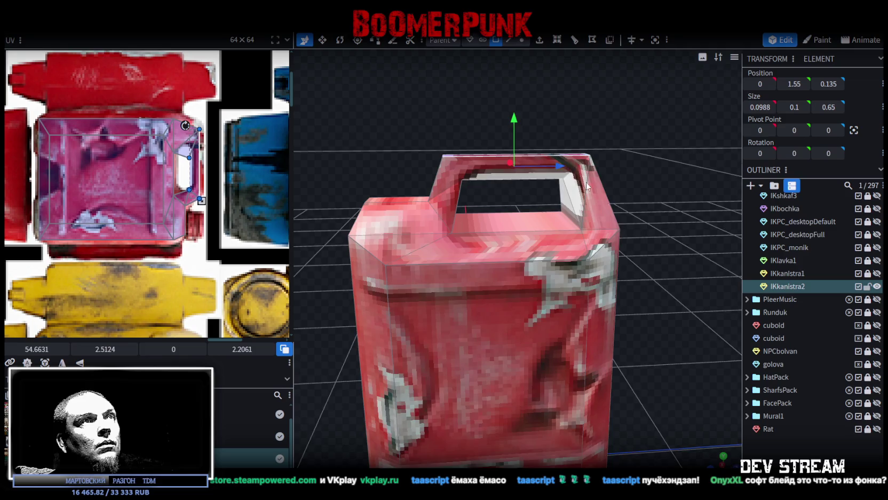
{"action": "mouse_move", "coordinate": [419, 163]}
{"action": "left_mouse_down"}
{"action": "mouse_move", "coordinate": [455, 213]}
{"action": "mouse_move", "coordinate": [483, 201]}
{"action": "mouse_move", "coordinate": [436, 225]}
{"action": "mouse_move", "coordinate": [624, 261]}
{"action": "left_mouse_up"}
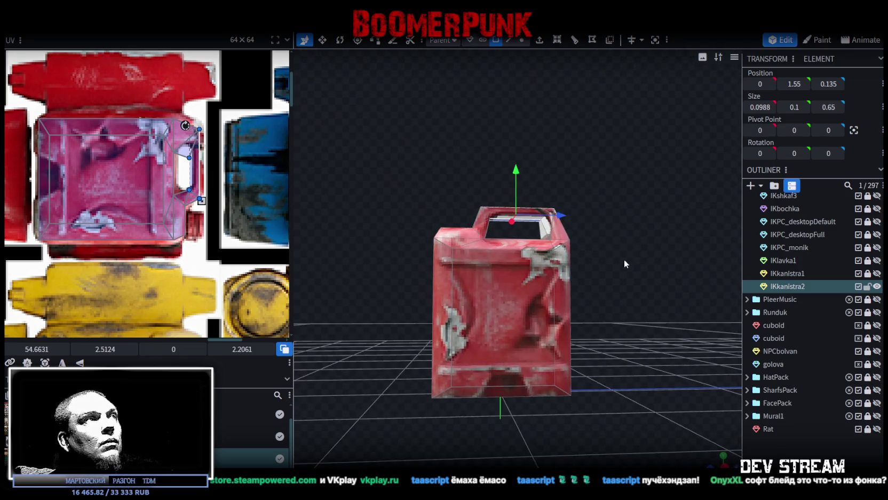
{"action": "scroll", "coordinate": [242, 166], "scroll_direction": "up", "scroll_amount": 3}
{"action": "scroll", "coordinate": [242, 166], "scroll_direction": "up", "scroll_amount": 2}
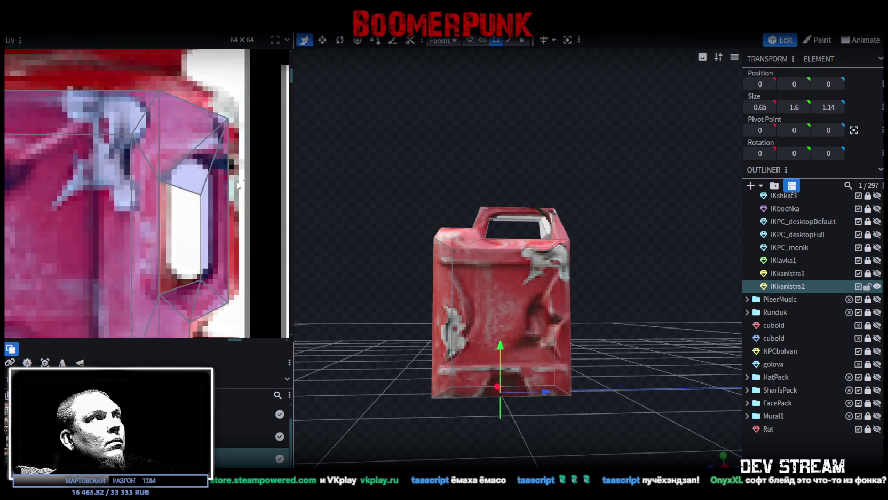
Place the thin handle strip's UV face over the texture's handle region
{"action": "left_click", "coordinate": [139, 186]}
{"action": "left_click", "coordinate": [201, 186]}
{"action": "left_click_drag", "start_coordinate": [202, 185], "coordinate": [200, 175]}
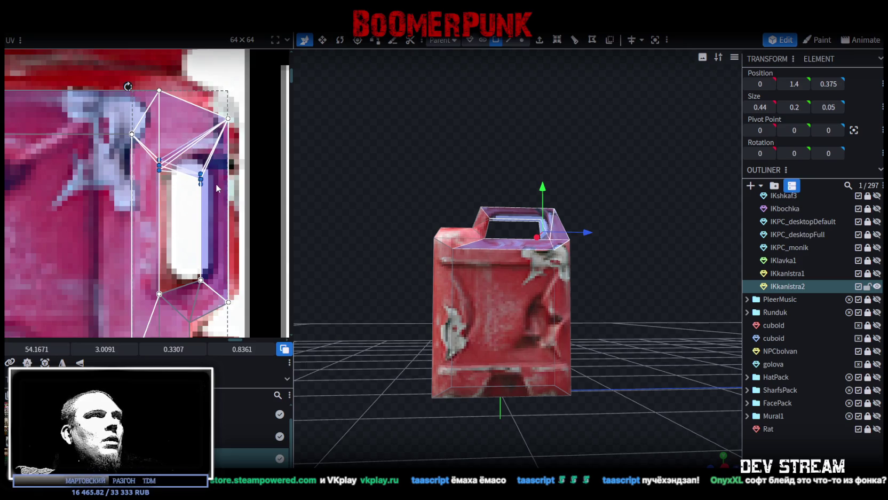
{"action": "left_click_drag", "start_coordinate": [212, 178], "coordinate": [215, 238]}
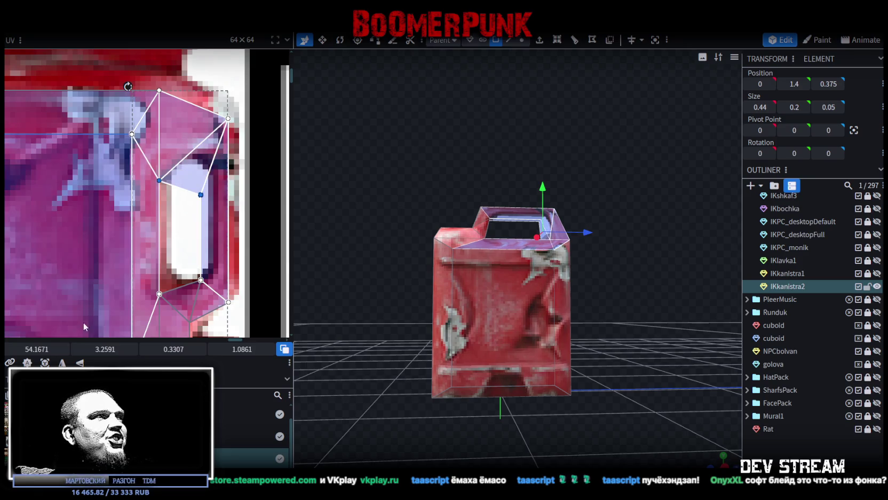
{"action": "left_click_drag", "start_coordinate": [208, 235], "coordinate": [209, 193]}
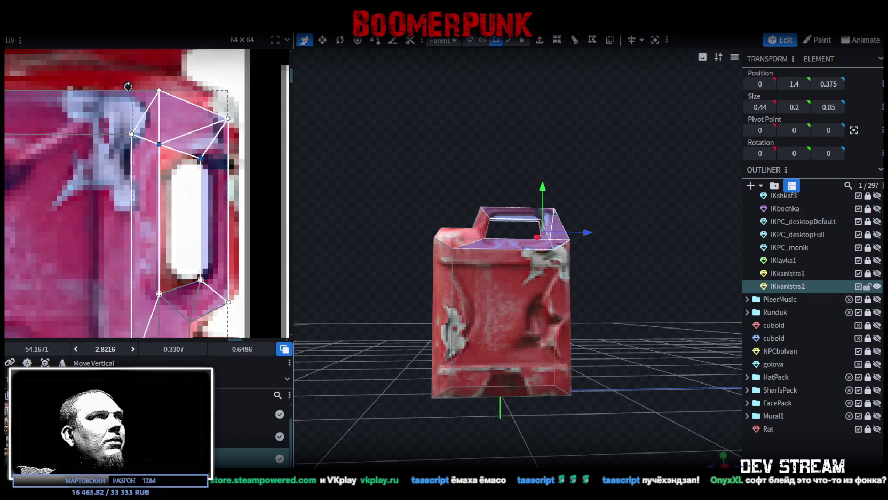
Align the other handle faces' UV points onto the handle outline
{"action": "left_click", "coordinate": [181, 323]}
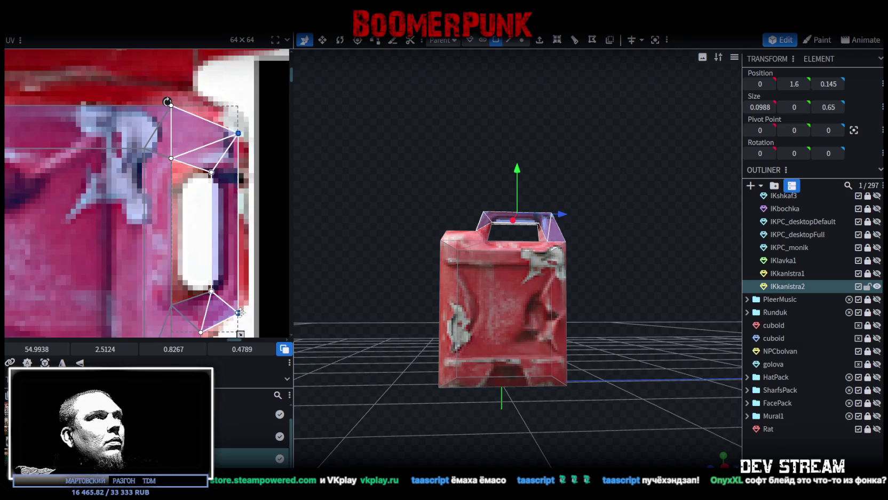
{"action": "scroll", "coordinate": [275, 278], "scroll_direction": "down", "scroll_amount": 1}
{"action": "scroll", "coordinate": [440, 215], "scroll_direction": "up", "scroll_amount": 2}
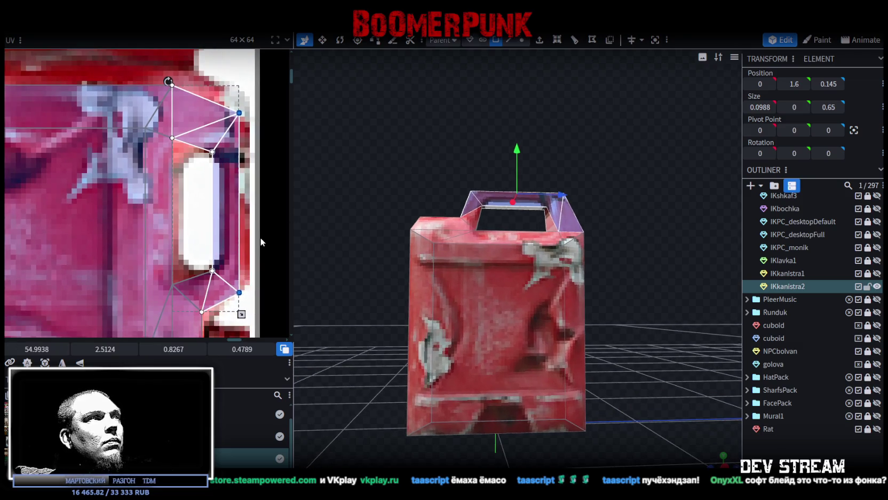
{"action": "left_click_drag", "start_coordinate": [232, 305], "coordinate": [242, 305]}
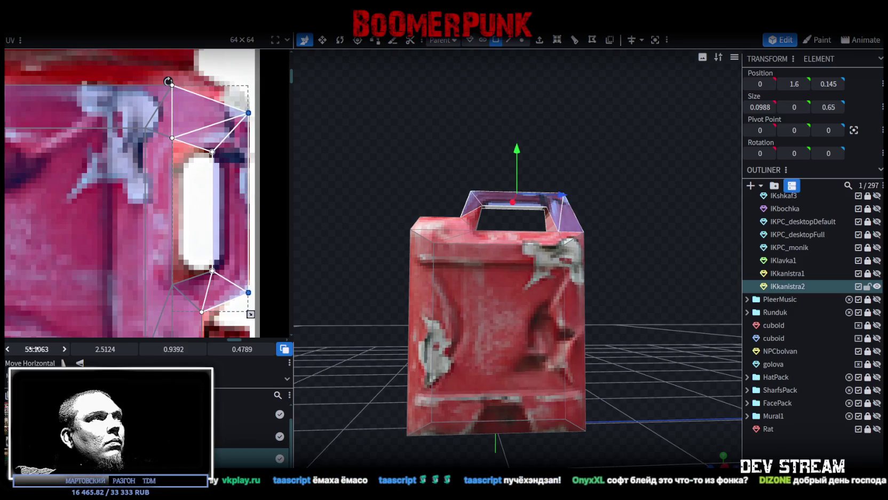
{"action": "left_click", "coordinate": [191, 255]}
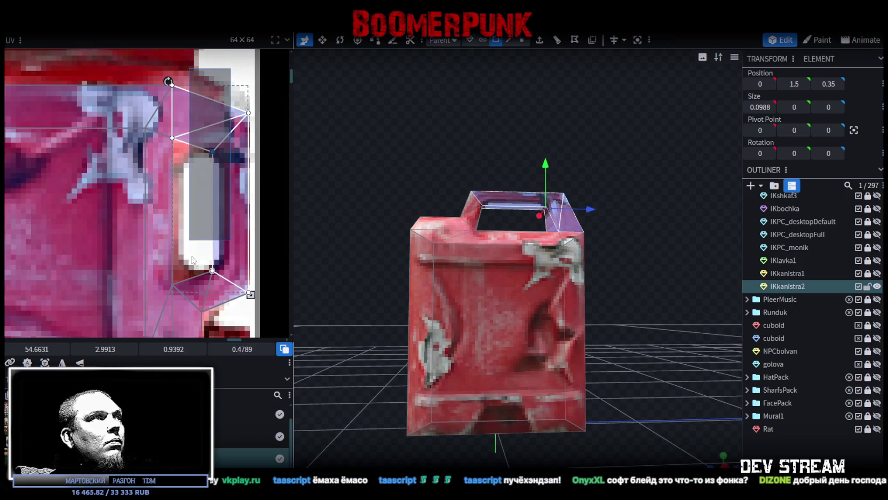
{"action": "left_click_drag", "start_coordinate": [37, 349], "coordinate": [42, 349]}
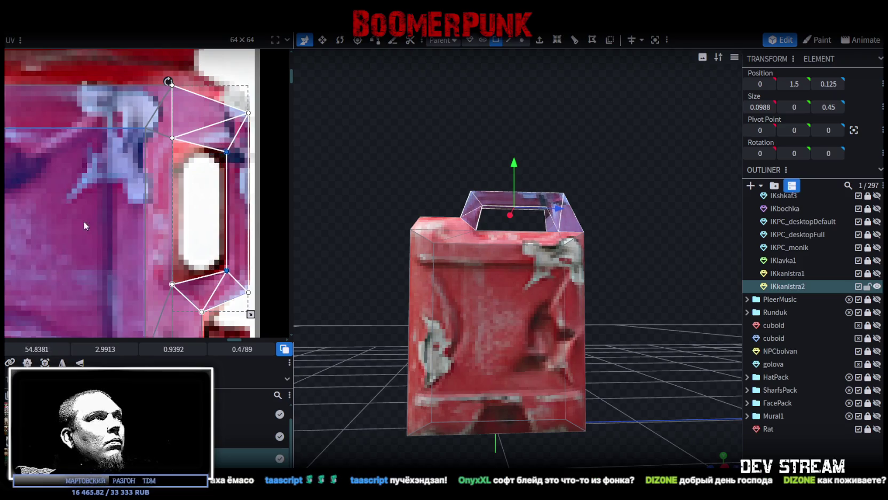
Orbit below the canister and select its bottom base piece
{"action": "scroll", "coordinate": [239, 191], "scroll_direction": "down", "scroll_amount": 3}
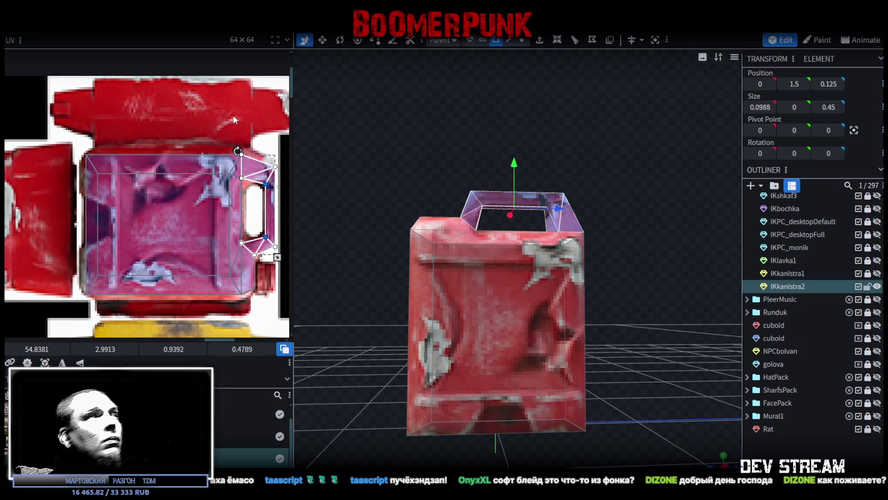
{"action": "left_click_drag", "start_coordinate": [675, 336], "coordinate": [642, 308]}
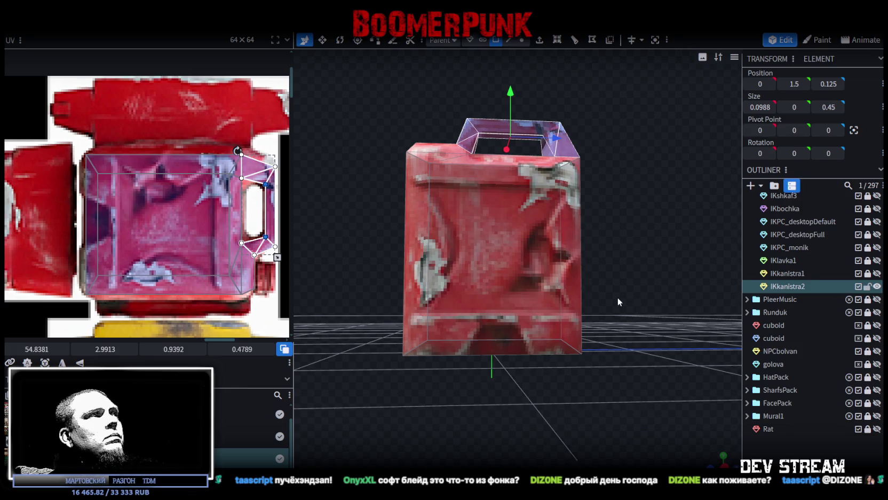
{"action": "scroll", "coordinate": [649, 375], "scroll_direction": "down", "scroll_amount": 2}
{"action": "mouse_move", "coordinate": [528, 374]}
{"action": "left_mouse_down"}
{"action": "mouse_move", "coordinate": [608, 314]}
{"action": "mouse_move", "coordinate": [505, 278]}
{"action": "left_mouse_up"}
{"action": "left_click", "coordinate": [505, 278]}
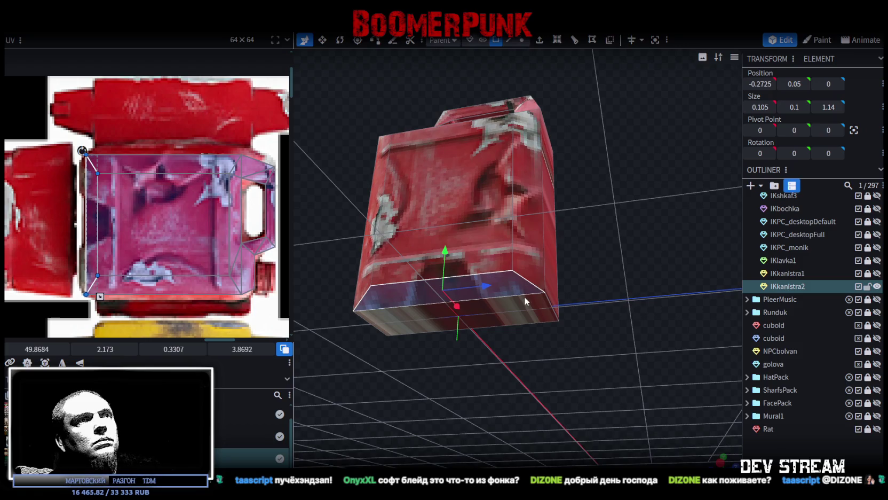
{"action": "left_click_drag", "start_coordinate": [582, 367], "coordinate": [541, 315]}
{"action": "left_click", "coordinate": [541, 315]}
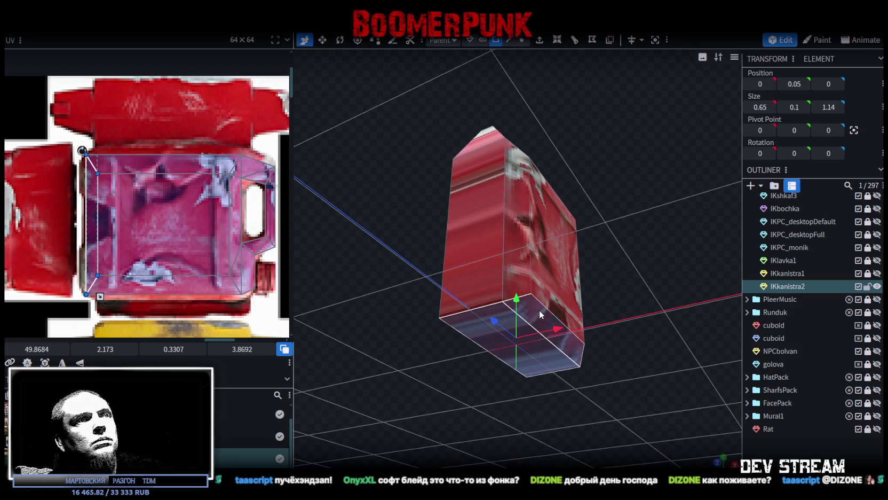
Select the four bottom vertices and lower them to Y 0
{"action": "mouse_move", "coordinate": [460, 358]}
{"action": "left_mouse_down"}
{"action": "mouse_move", "coordinate": [624, 417]}
{"action": "mouse_move", "coordinate": [651, 418]}
{"action": "mouse_move", "coordinate": [602, 368]}
{"action": "mouse_move", "coordinate": [522, 340]}
{"action": "mouse_move", "coordinate": [572, 314]}
{"action": "left_mouse_up"}
{"action": "left_click", "coordinate": [522, 39]}
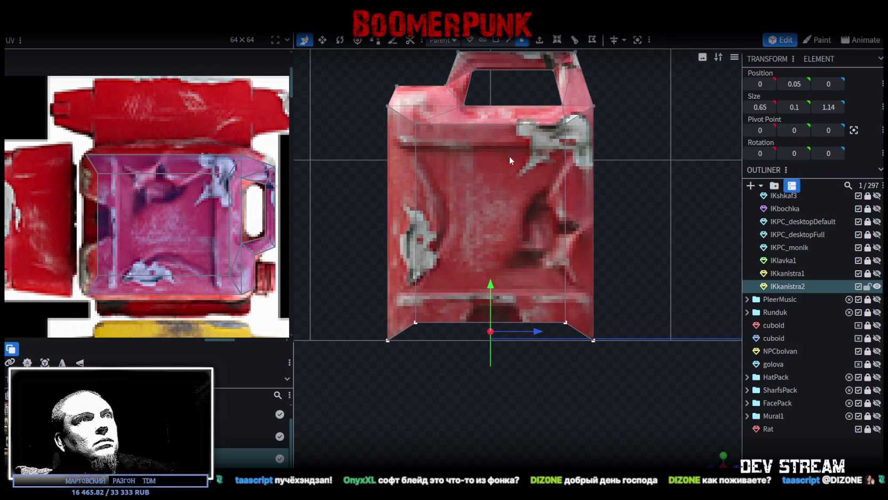
{"action": "left_click", "coordinate": [416, 326]}
{"action": "left_click", "coordinate": [481, 334]}
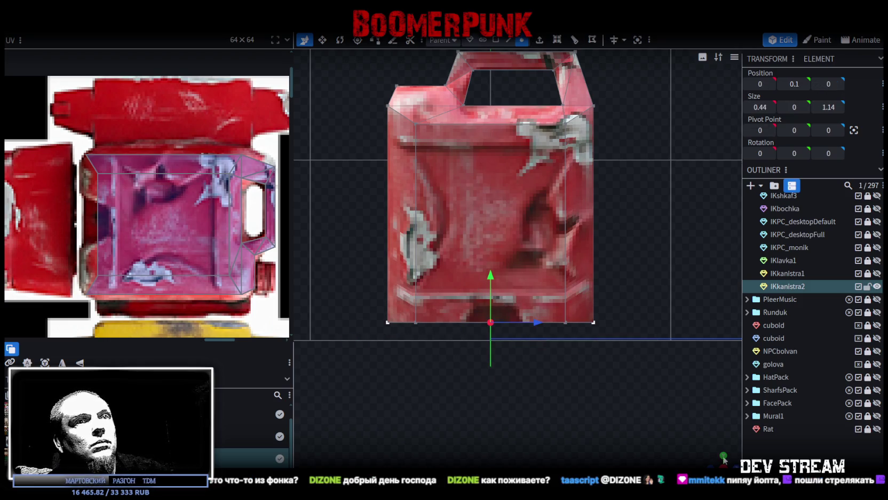
{"action": "left_click_drag", "start_coordinate": [725, 459], "coordinate": [683, 304]}
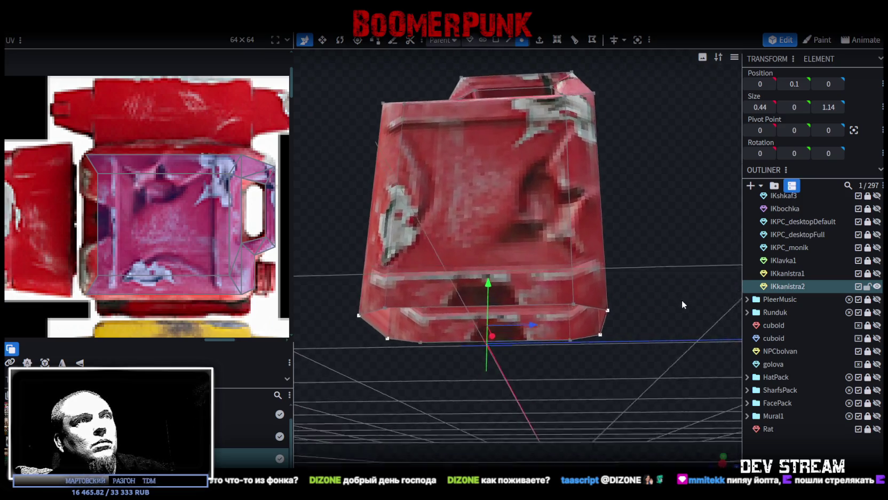
{"action": "left_click", "coordinate": [385, 310]}
{"action": "left_click", "coordinate": [578, 309], "text": "shift"}
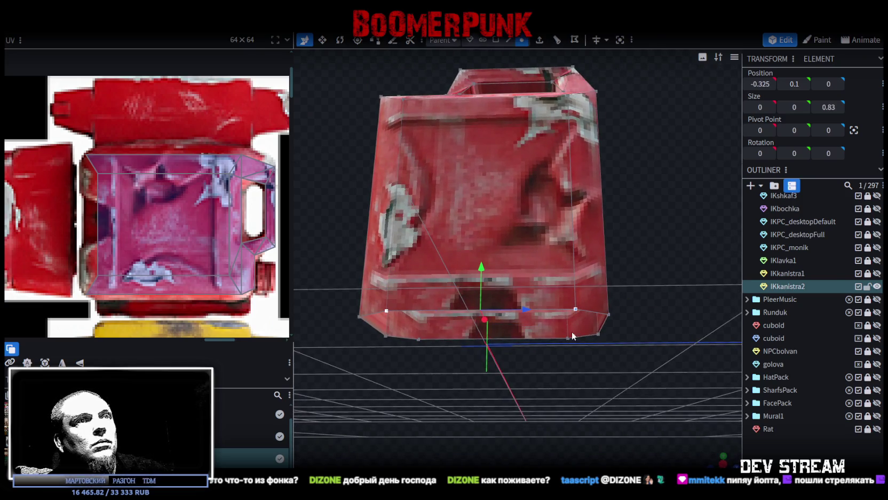
{"action": "left_click", "coordinate": [566, 339], "text": "shift"}
{"action": "left_click", "coordinate": [418, 340], "text": "shift"}
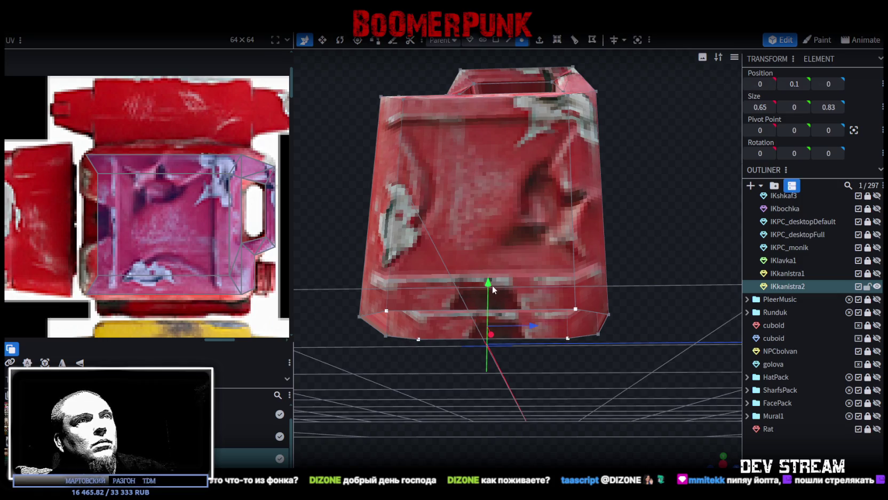
{"action": "left_click_drag", "start_coordinate": [489, 281], "coordinate": [488, 295]}
Select the canister's bottom edge strip face
{"action": "left_click", "coordinate": [509, 40]}
{"action": "mouse_move", "coordinate": [592, 266]}
{"action": "left_mouse_down"}
{"action": "mouse_move", "coordinate": [616, 271]}
{"action": "mouse_move", "coordinate": [555, 308]}
{"action": "left_mouse_up"}
{"action": "left_click", "coordinate": [555, 308]}
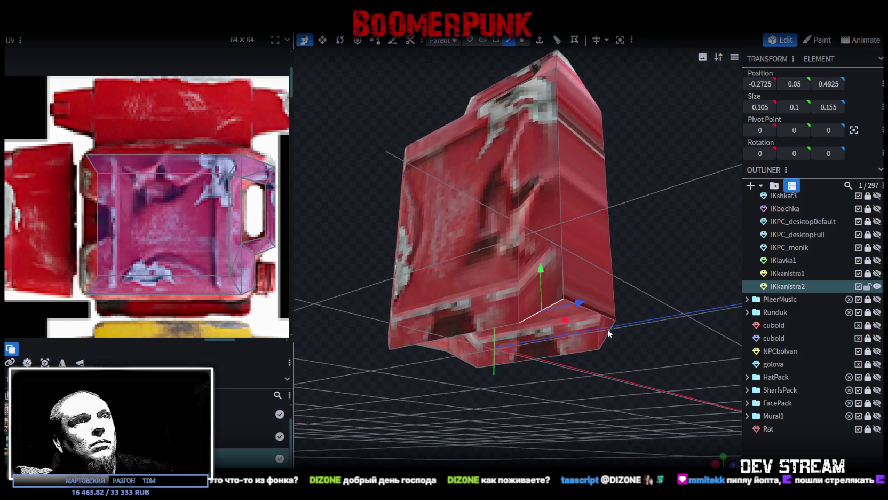
{"action": "left_click", "coordinate": [608, 333]}
{"action": "left_click", "coordinate": [581, 352]}
{"action": "left_click", "coordinate": [457, 329]}
{"action": "mouse_move", "coordinate": [458, 330]}
{"action": "left_mouse_down"}
{"action": "mouse_move", "coordinate": [515, 424]}
{"action": "mouse_move", "coordinate": [411, 344]}
{"action": "left_mouse_up"}
{"action": "left_click", "coordinate": [391, 334]}
{"action": "left_click", "coordinate": [374, 335]}
{"action": "scroll", "coordinate": [626, 240], "scroll_direction": "down", "scroll_amount": 3}
{"action": "mouse_move", "coordinate": [626, 240]}
{"action": "left_mouse_down"}
{"action": "mouse_move", "coordinate": [585, 272]}
{"action": "mouse_move", "coordinate": [618, 259]}
{"action": "mouse_move", "coordinate": [631, 275]}
{"action": "left_mouse_up"}
{"action": "scroll", "coordinate": [376, 165], "scroll_direction": "up", "scroll_amount": 3}
{"action": "scroll", "coordinate": [391, 161], "scroll_direction": "up", "scroll_amount": 1}
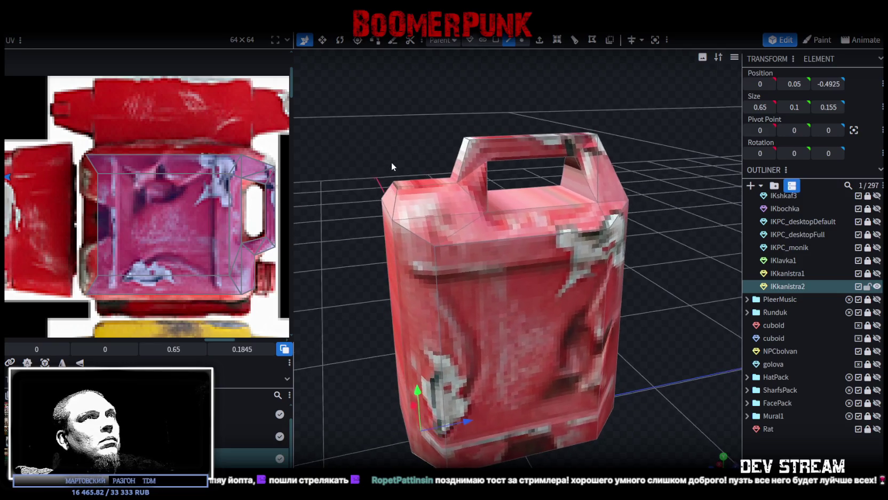
Select the can body's tall left front side face
{"action": "mouse_move", "coordinate": [391, 162]}
{"action": "left_mouse_down"}
{"action": "mouse_move", "coordinate": [360, 273]}
{"action": "mouse_move", "coordinate": [336, 224]}
{"action": "mouse_move", "coordinate": [340, 184]}
{"action": "mouse_move", "coordinate": [348, 275]}
{"action": "left_mouse_up"}
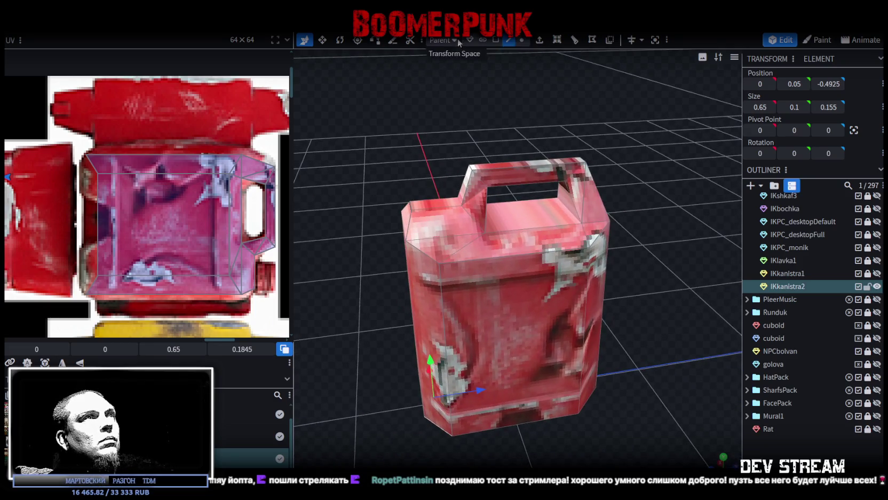
{"action": "mouse_move", "coordinate": [626, 352]}
{"action": "left_mouse_down"}
{"action": "mouse_move", "coordinate": [638, 311]}
{"action": "mouse_move", "coordinate": [631, 355]}
{"action": "mouse_move", "coordinate": [625, 336]}
{"action": "left_mouse_up"}
{"action": "left_click", "coordinate": [550, 278]}
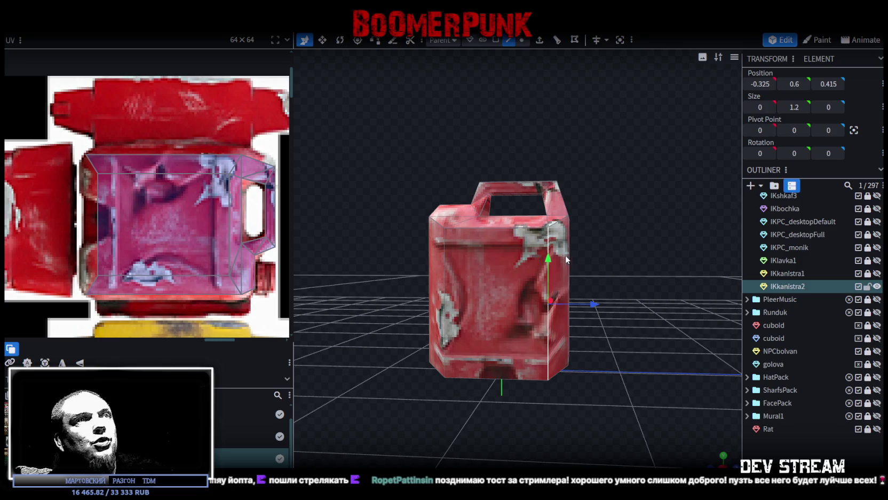
{"action": "left_click", "coordinate": [446, 276]}
{"action": "mouse_move", "coordinate": [445, 276]}
{"action": "left_mouse_down"}
{"action": "mouse_move", "coordinate": [413, 263]}
{"action": "mouse_move", "coordinate": [486, 290]}
{"action": "mouse_move", "coordinate": [495, 285]}
{"action": "left_mouse_up"}
{"action": "left_click", "coordinate": [501, 319]}
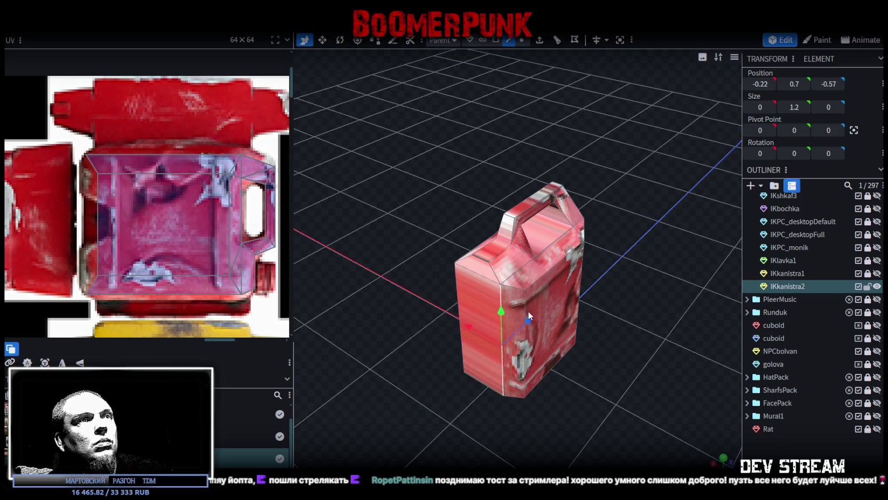
{"action": "left_click", "coordinate": [495, 41]}
{"action": "left_click", "coordinate": [472, 290]}
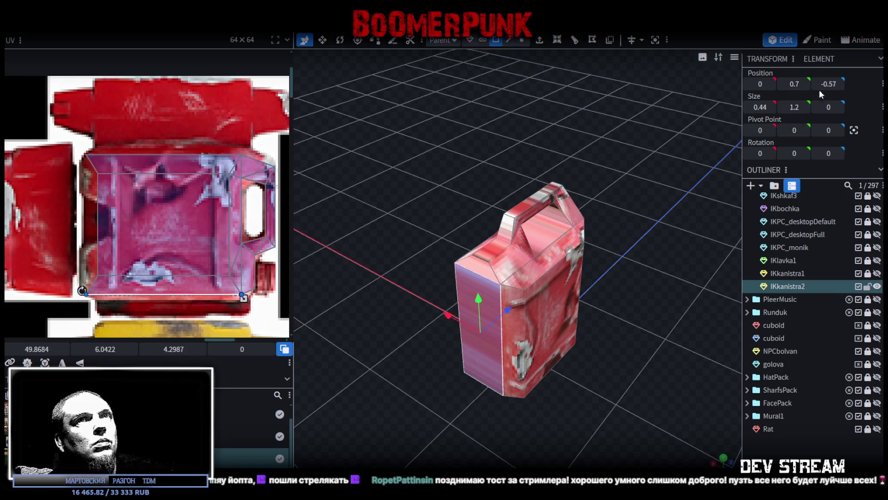
Set the side face's Position Z to 0.55, correcting an initial 0.57
{"action": "left_click", "coordinate": [837, 85]}
{"action": "type", "text": "0.57"}
{"action": "key", "text": "Return"}
{"action": "left_click_drag", "start_coordinate": [572, 228], "coordinate": [572, 241]}
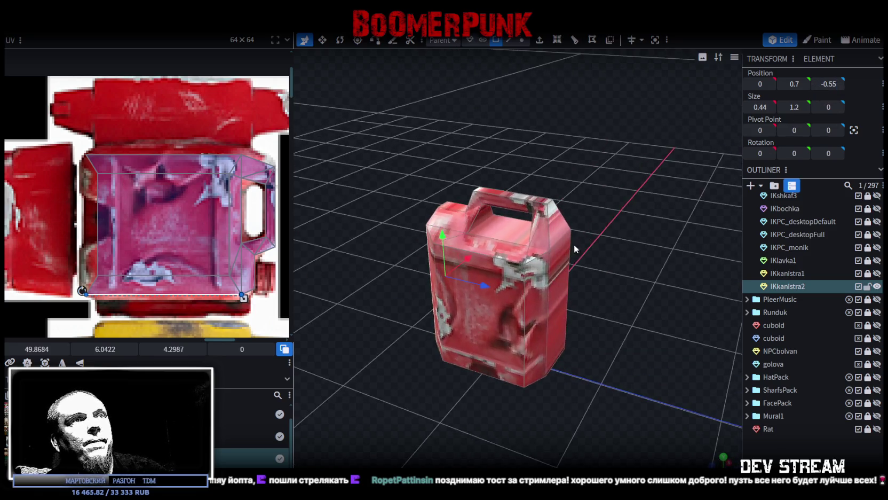
{"action": "left_click_drag", "start_coordinate": [601, 209], "coordinate": [587, 211]}
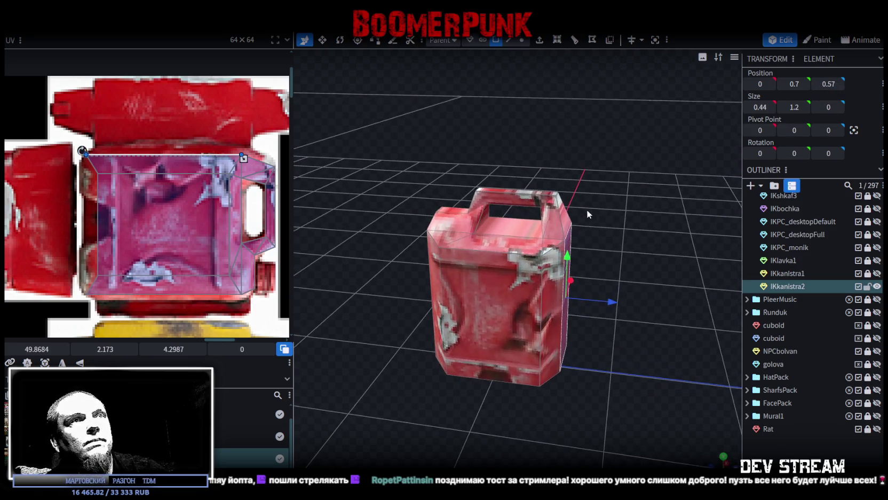
{"action": "left_click", "coordinate": [831, 85]}
{"action": "key", "text": "BackSpace"}
{"action": "type", "text": "5"}
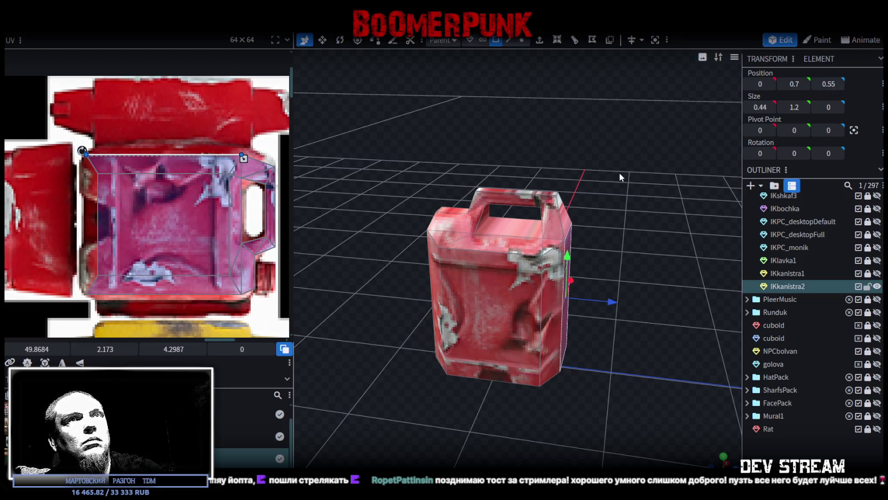
{"action": "key", "text": "Return"}
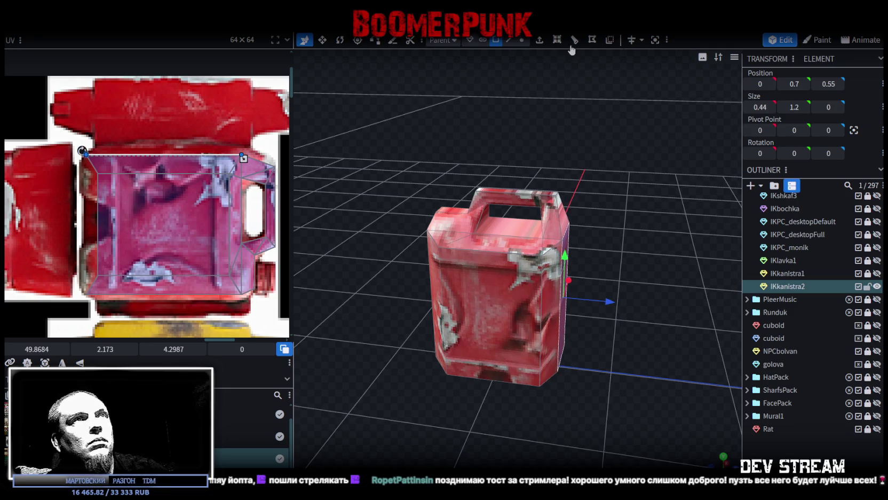
{"action": "left_click", "coordinate": [522, 40]}
{"action": "scroll", "coordinate": [538, 162], "scroll_direction": "up", "scroll_amount": 3}
Set the handle corner vertex's Position Z to 0.42
{"action": "left_click", "coordinate": [564, 173]}
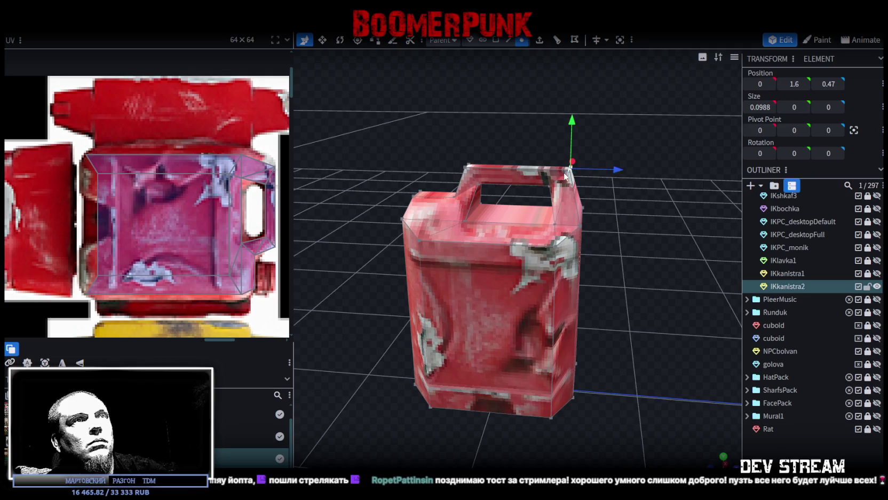
{"action": "left_click", "coordinate": [831, 84]}
{"action": "key", "text": "BackSpace"}
{"action": "type", "text": "2"}
{"action": "key", "text": "Return"}
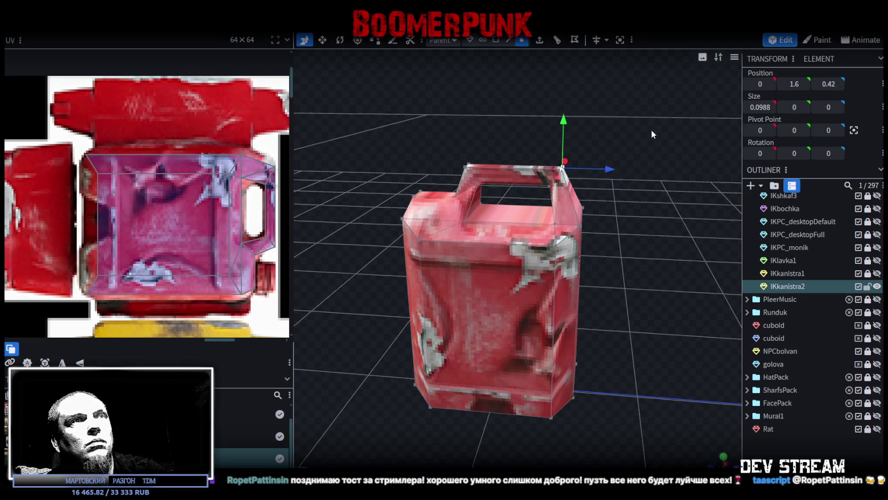
{"action": "left_click_drag", "start_coordinate": [649, 131], "coordinate": [656, 123]}
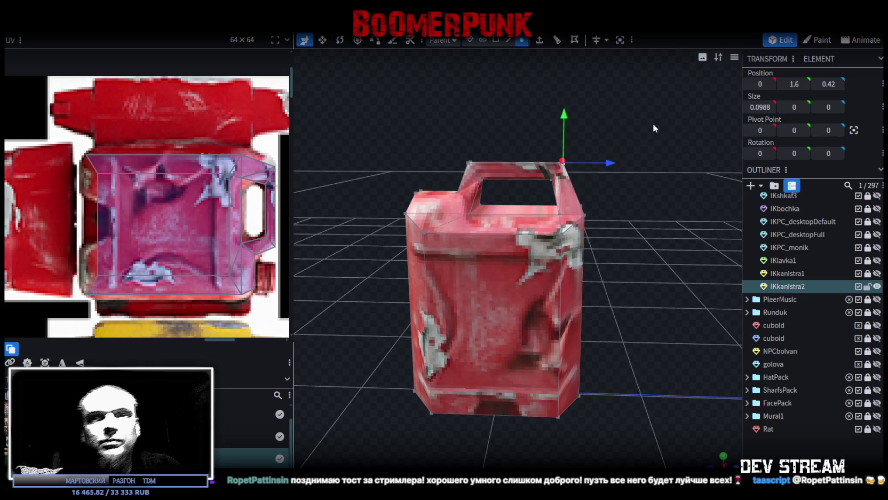
{"action": "mouse_move", "coordinate": [437, 199]}
{"action": "left_mouse_down"}
{"action": "mouse_move", "coordinate": [422, 140]}
{"action": "mouse_move", "coordinate": [481, 123]}
{"action": "mouse_move", "coordinate": [427, 113]}
{"action": "mouse_move", "coordinate": [491, 164]}
{"action": "left_mouse_up"}
Move the top-left vertex's Position Z from -0.5 to -0.45
{"action": "left_click", "coordinate": [502, 185]}
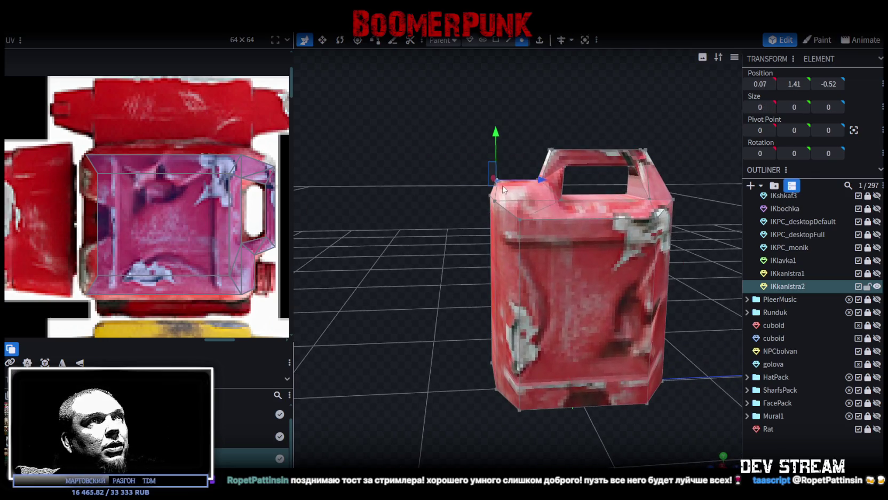
{"action": "left_click", "coordinate": [836, 85]}
{"action": "key", "text": "BackSpace"}
{"action": "mouse_move", "coordinate": [441, 230]}
{"action": "left_mouse_down"}
{"action": "mouse_move", "coordinate": [344, 248]}
{"action": "mouse_move", "coordinate": [400, 199]}
{"action": "mouse_move", "coordinate": [490, 160]}
{"action": "left_mouse_up"}
{"action": "mouse_move", "coordinate": [686, 155]}
{"action": "left_mouse_down"}
{"action": "mouse_move", "coordinate": [641, 221]}
{"action": "mouse_move", "coordinate": [648, 202]}
{"action": "mouse_move", "coordinate": [630, 171]}
{"action": "mouse_move", "coordinate": [660, 185]}
{"action": "mouse_move", "coordinate": [653, 175]}
{"action": "left_mouse_up"}
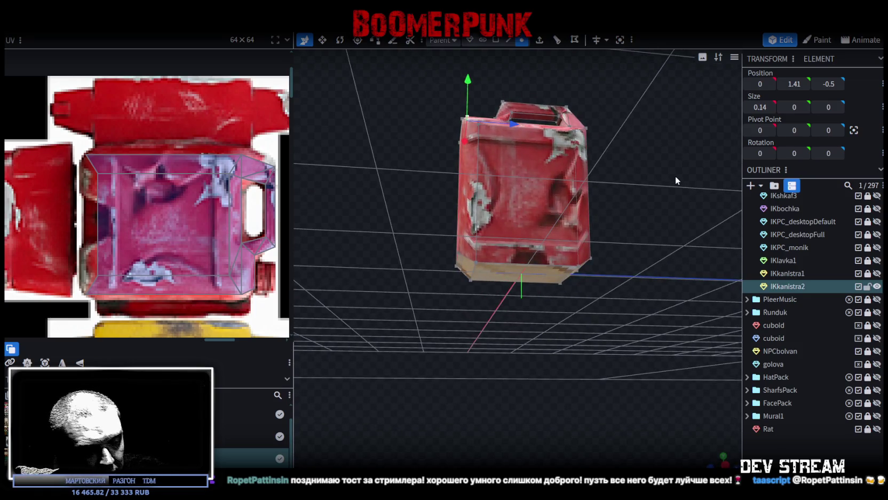
{"action": "mouse_move", "coordinate": [665, 171]}
{"action": "left_mouse_down"}
{"action": "mouse_move", "coordinate": [618, 200]}
{"action": "mouse_move", "coordinate": [670, 206]}
{"action": "mouse_move", "coordinate": [649, 257]}
{"action": "mouse_move", "coordinate": [629, 228]}
{"action": "left_mouse_up"}
{"action": "scroll", "coordinate": [524, 177], "scroll_direction": "up", "scroll_amount": 3}
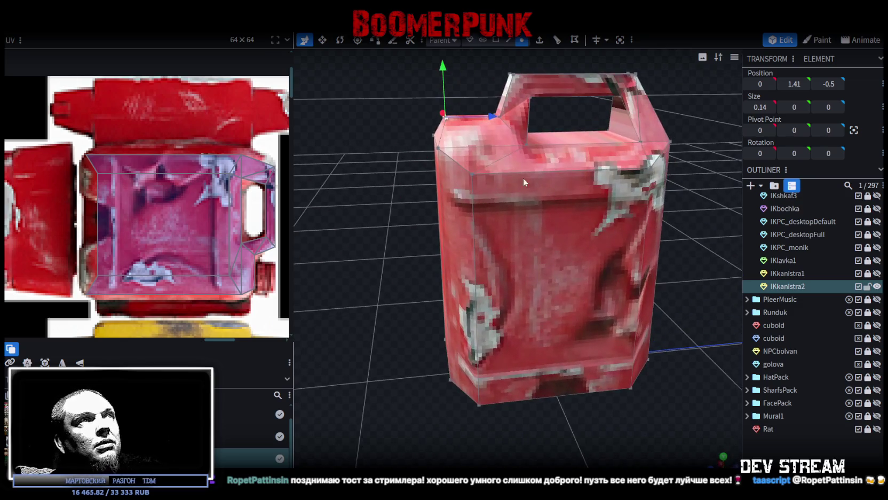
{"action": "left_click", "coordinate": [831, 83]}
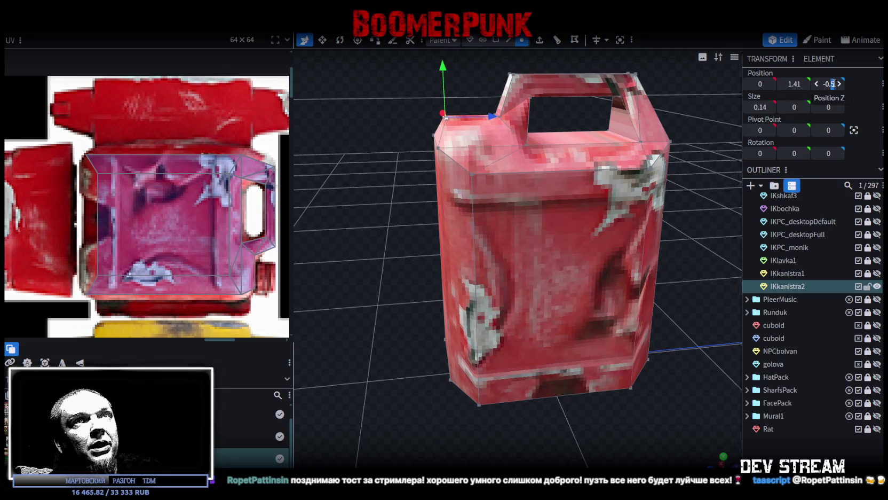
{"action": "type", "text": "4"}
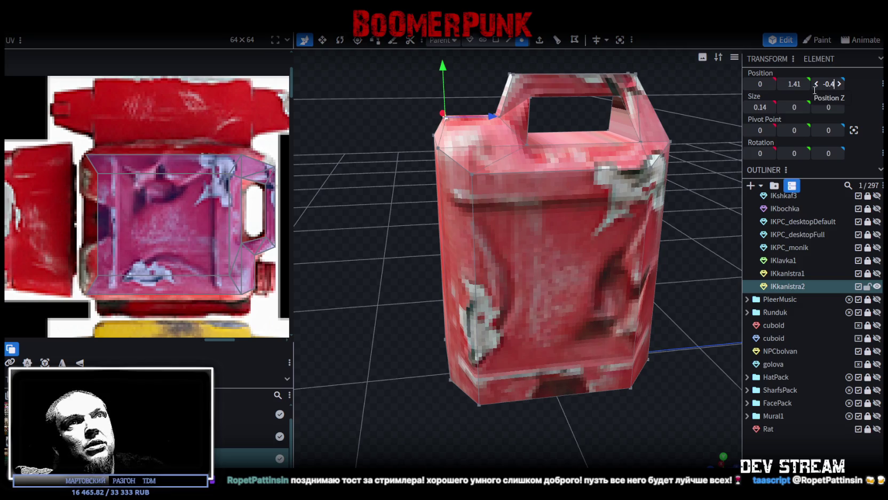
{"action": "type", "text": "5"}
{"action": "mouse_move", "coordinate": [353, 223]}
{"action": "left_mouse_down"}
{"action": "mouse_move", "coordinate": [369, 207]}
{"action": "mouse_move", "coordinate": [377, 162]}
{"action": "mouse_move", "coordinate": [358, 166]}
{"action": "mouse_move", "coordinate": [345, 190]}
{"action": "mouse_move", "coordinate": [671, 210]}
{"action": "mouse_move", "coordinate": [652, 198]}
{"action": "left_mouse_up"}
{"action": "scroll", "coordinate": [177, 194], "scroll_direction": "down", "scroll_amount": 3}
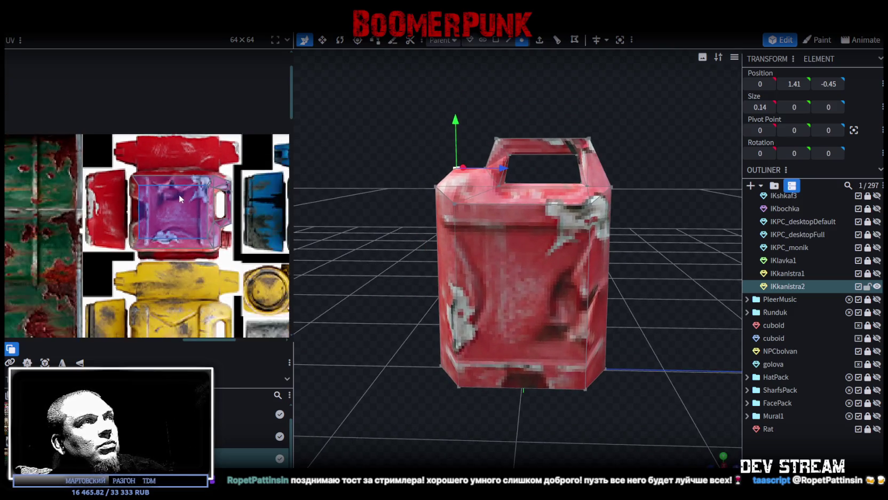
Select the can body in front orthographic view, place its face UV on the atlas and rotate it
{"action": "left_click", "coordinate": [527, 275]}
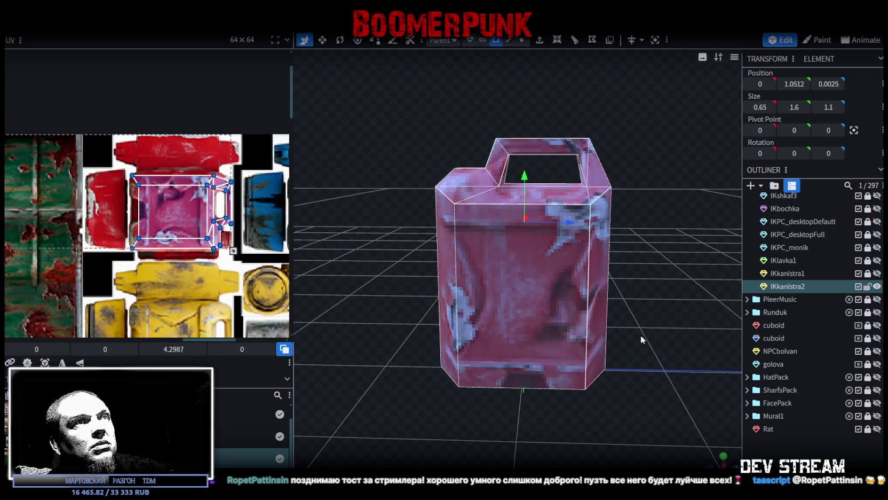
{"action": "key", "text": "KP_1"}
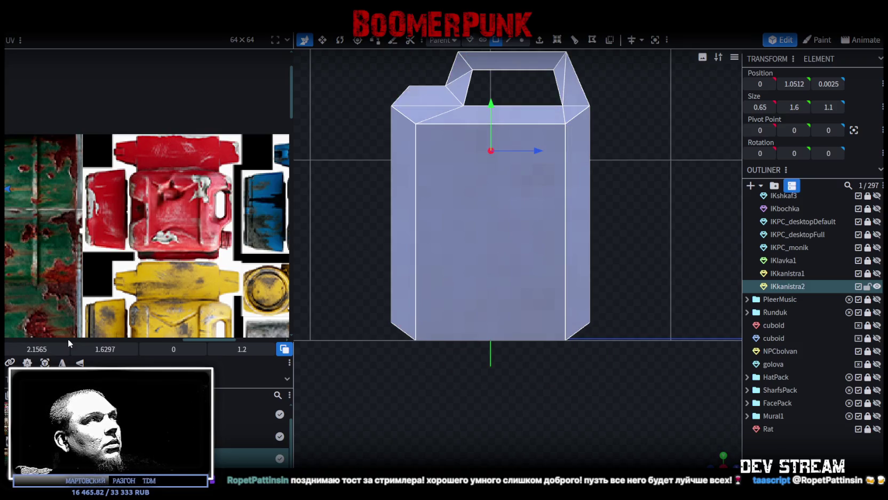
{"action": "scroll", "coordinate": [70, 304], "scroll_direction": "down", "scroll_amount": 3}
{"action": "scroll", "coordinate": [169, 263], "scroll_direction": "up", "scroll_amount": 3}
{"action": "scroll", "coordinate": [69, 247], "scroll_direction": "up", "scroll_amount": 2}
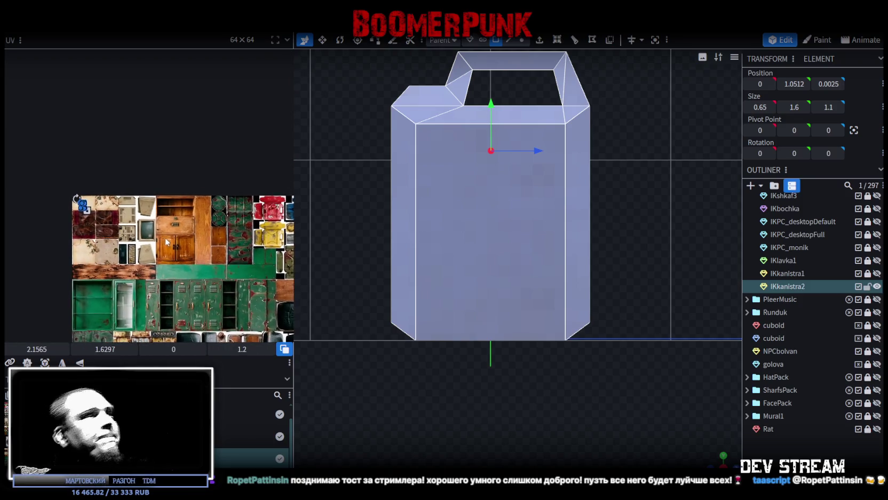
{"action": "scroll", "coordinate": [80, 235], "scroll_direction": "up", "scroll_amount": 2}
{"action": "scroll", "coordinate": [96, 225], "scroll_direction": "up", "scroll_amount": 2}
{"action": "mouse_move", "coordinate": [98, 200]}
{"action": "left_mouse_down"}
{"action": "mouse_move", "coordinate": [129, 235]}
{"action": "mouse_move", "coordinate": [208, 237]}
{"action": "mouse_move", "coordinate": [182, 264]}
{"action": "left_mouse_up"}
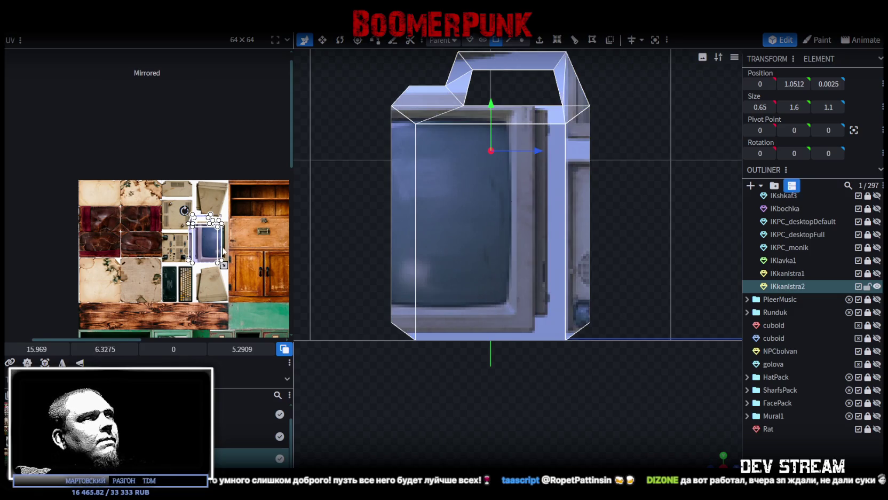
{"action": "right_click", "coordinate": [224, 253]}
{"action": "left_click", "coordinate": [235, 400]}
Move the face's UV region onto the red canister artwork and nudge it slightly left
{"action": "scroll", "coordinate": [243, 265], "scroll_direction": "down", "scroll_amount": 1}
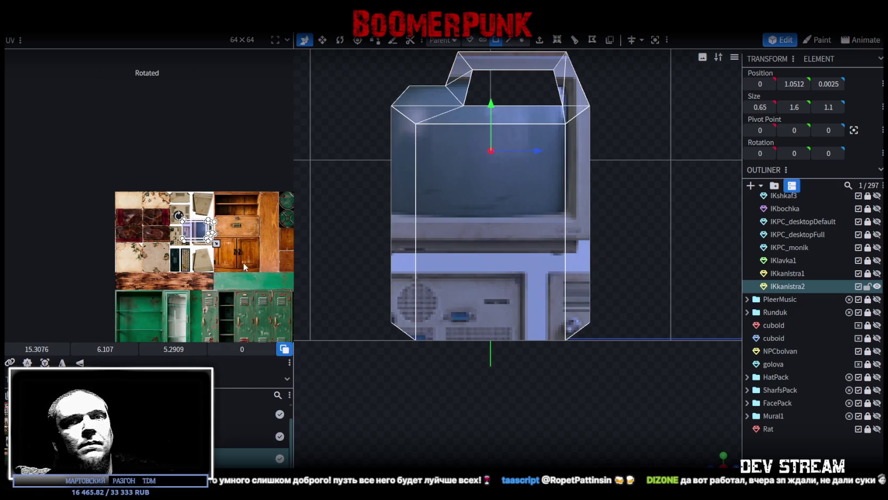
{"action": "middle_click_drag", "start_coordinate": [243, 264], "coordinate": [198, 271]}
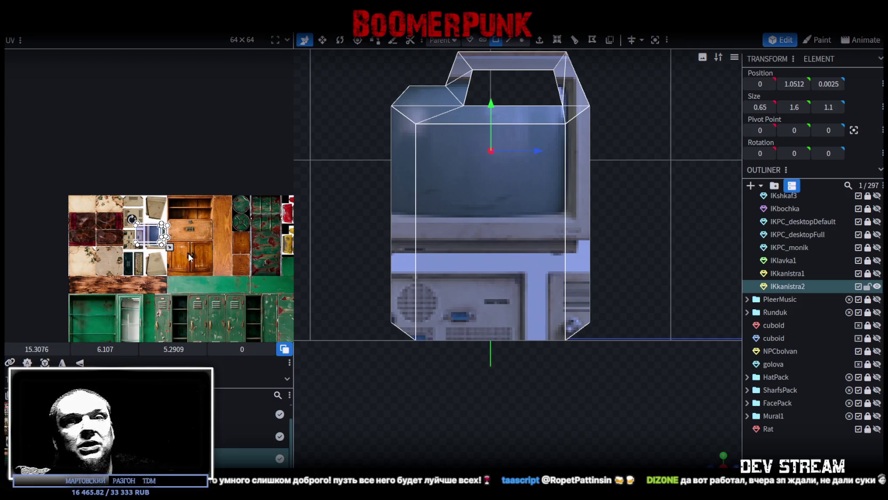
{"action": "left_click_drag", "start_coordinate": [152, 235], "coordinate": [263, 239]}
{"action": "middle_click_drag", "start_coordinate": [263, 239], "coordinate": [143, 280]}
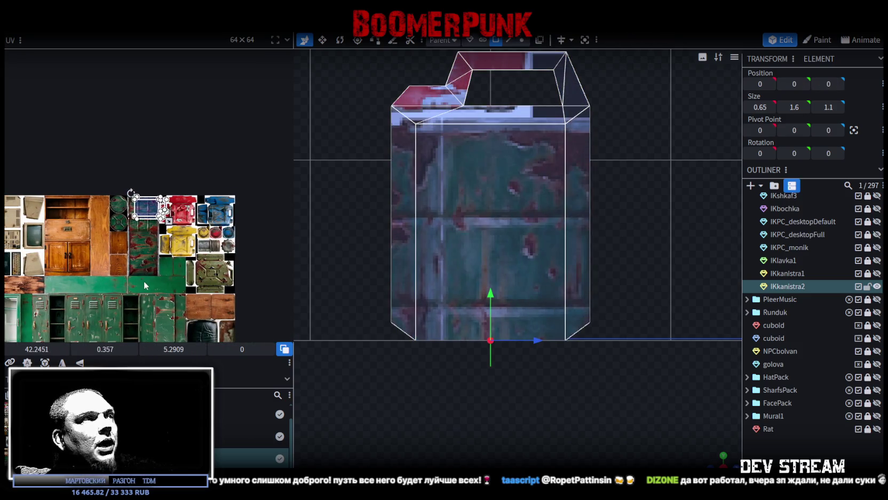
{"action": "scroll", "coordinate": [158, 208], "scroll_direction": "up", "scroll_amount": 2}
{"action": "scroll", "coordinate": [158, 208], "scroll_direction": "up", "scroll_amount": 2}
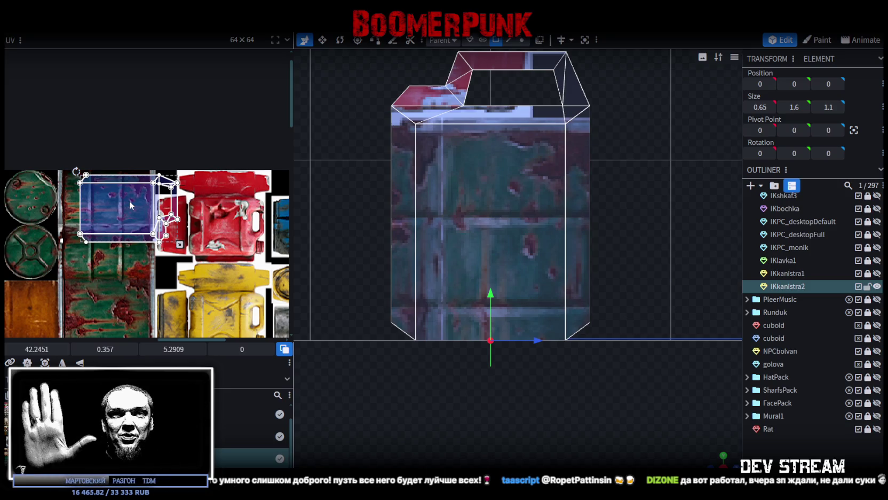
{"action": "mouse_move", "coordinate": [90, 190]}
{"action": "left_mouse_down"}
{"action": "mouse_move", "coordinate": [214, 215]}
{"action": "mouse_move", "coordinate": [209, 231]}
{"action": "left_mouse_up"}
{"action": "scroll", "coordinate": [196, 209], "scroll_direction": "up", "scroll_amount": 4}
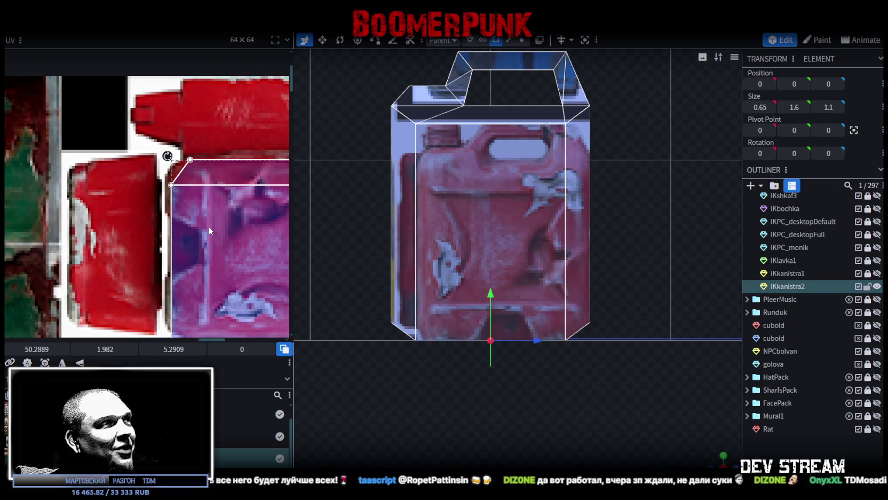
{"action": "left_click_drag", "start_coordinate": [209, 227], "coordinate": [207, 227]}
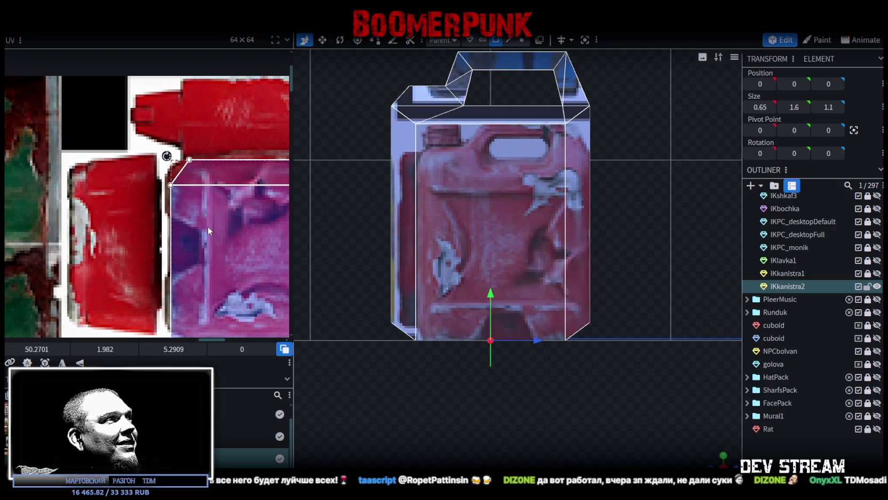
Resize the body face's UV region, shrinking it and stretching it downward over the red canister
{"action": "scroll", "coordinate": [208, 227], "scroll_direction": "down", "scroll_amount": 3}
{"action": "left_click_drag", "start_coordinate": [233, 243], "coordinate": [201, 239]}
{"action": "scroll", "coordinate": [185, 218], "scroll_direction": "up", "scroll_amount": 3}
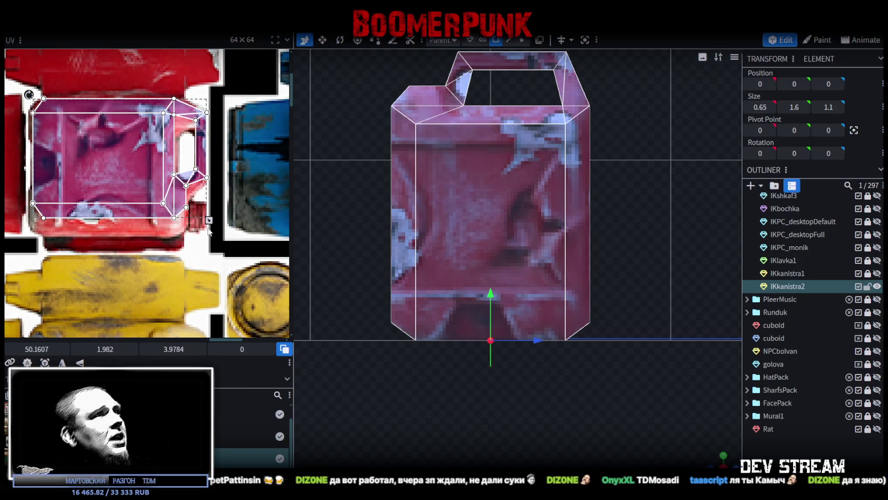
{"action": "left_click_drag", "start_coordinate": [209, 220], "coordinate": [209, 238]}
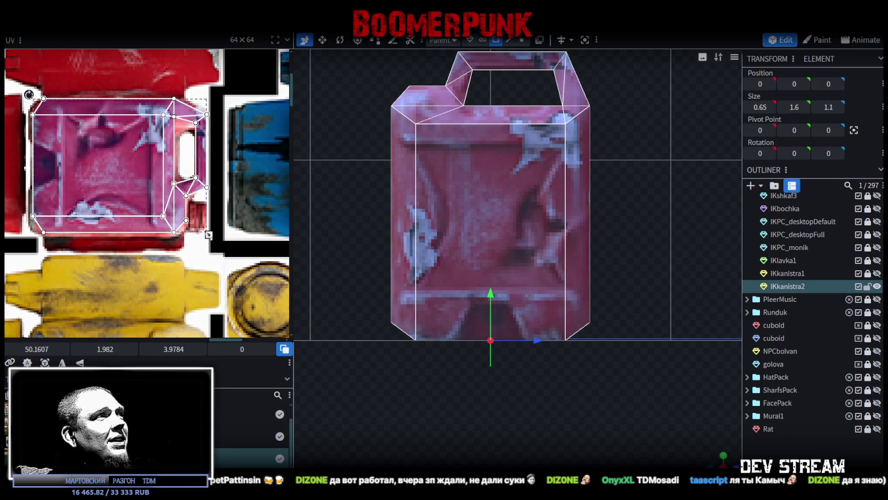
{"action": "left_click_drag", "start_coordinate": [209, 238], "coordinate": [209, 238]}
{"action": "scroll", "coordinate": [198, 222], "scroll_direction": "up", "scroll_amount": 2}
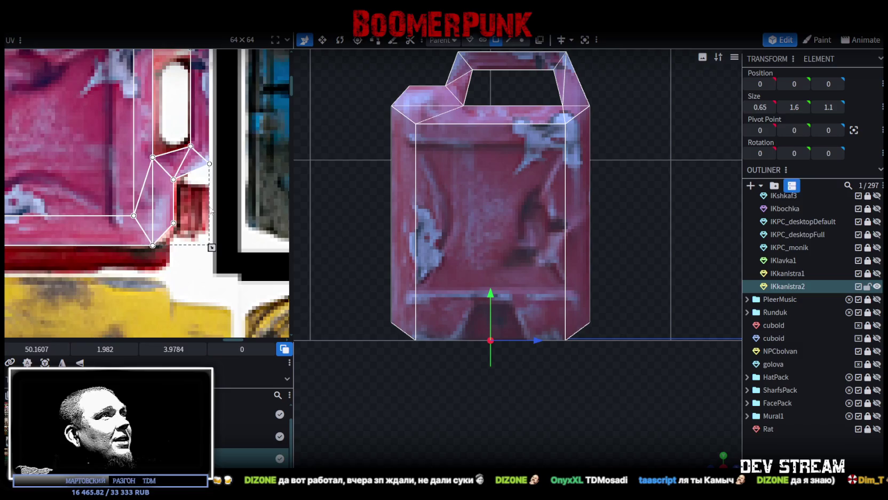
{"action": "scroll", "coordinate": [208, 160], "scroll_direction": "up", "scroll_amount": 2}
Select the canister's top face and shift its right UV points slightly up and left
{"action": "left_click", "coordinate": [198, 150]}
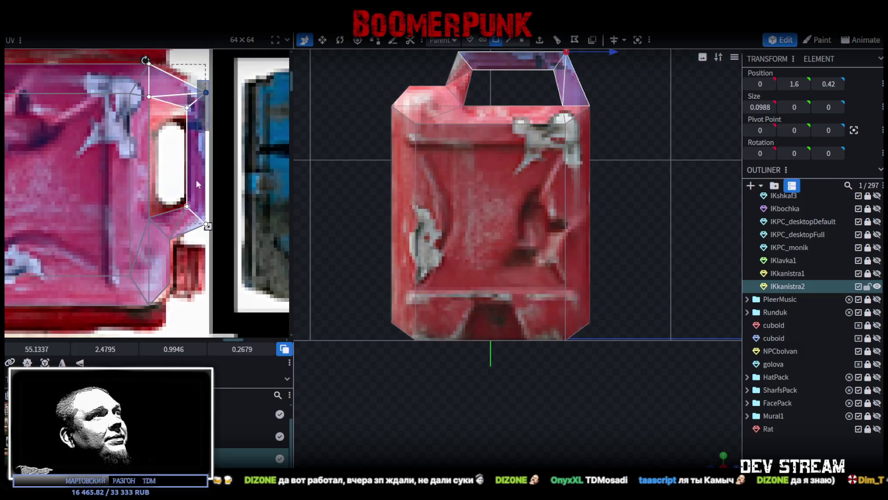
{"action": "left_click_drag", "start_coordinate": [208, 242], "coordinate": [209, 240]}
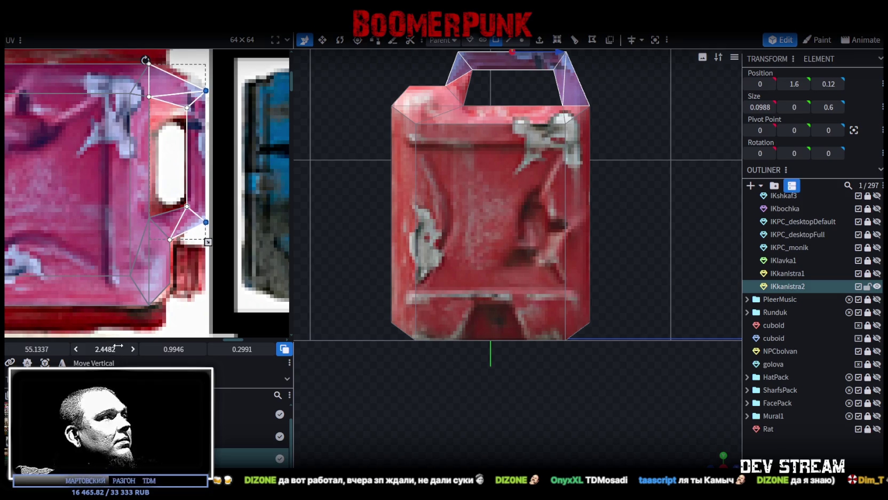
{"action": "left_click_drag", "start_coordinate": [36, 348], "coordinate": [35, 348]}
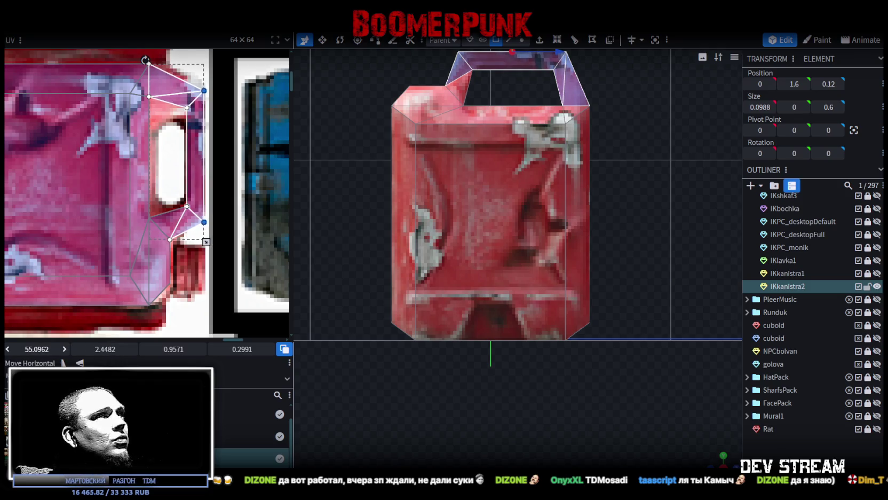
Box-select the jerry can's main body and bring up its transform menu
{"action": "scroll", "coordinate": [613, 373], "scroll_direction": "down", "scroll_amount": 2}
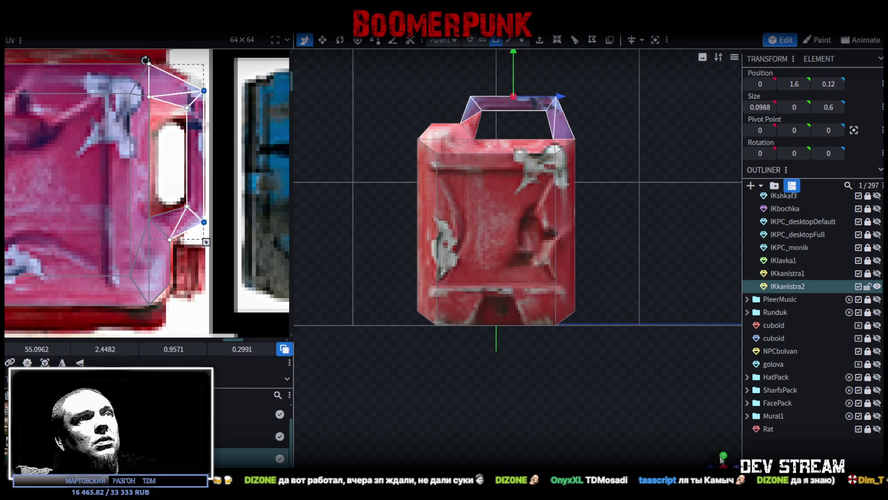
{"action": "scroll", "coordinate": [600, 352], "scroll_direction": "down", "scroll_amount": 2}
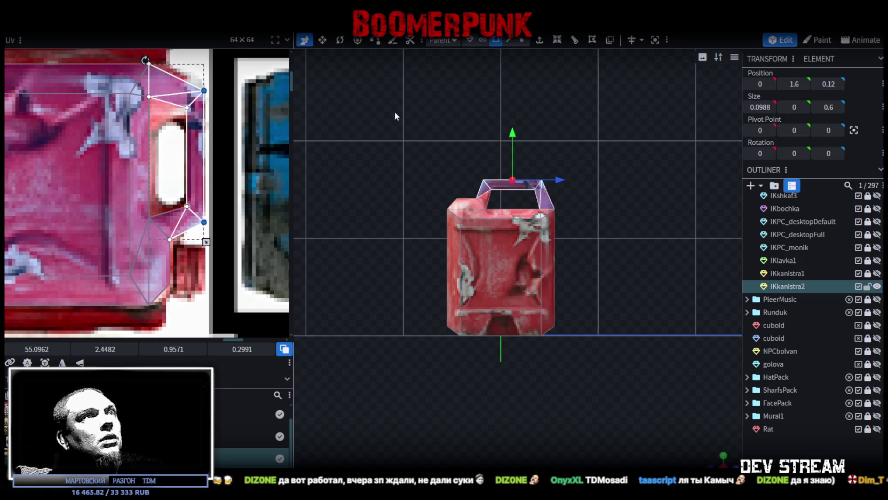
{"action": "left_click_drag", "start_coordinate": [394, 111], "coordinate": [586, 340]}
{"action": "right_click", "coordinate": [111, 33]}
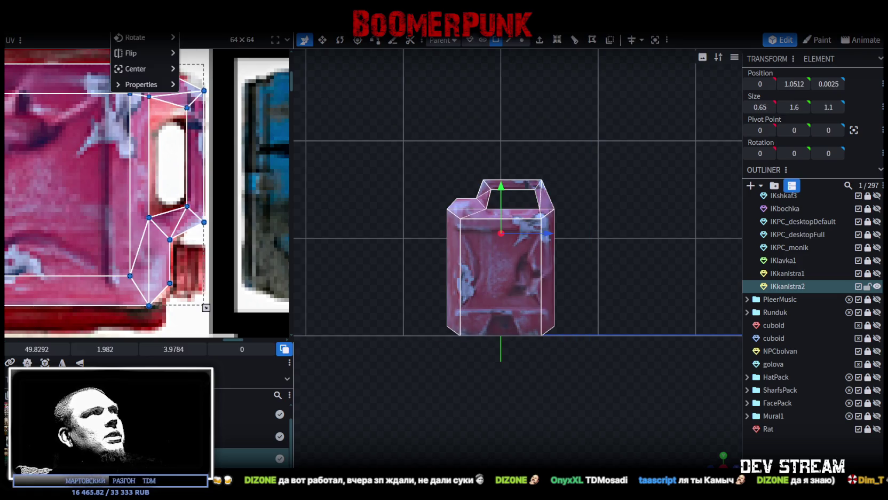
Scale the body by 1.2 on the Z axis only, giving a size of 0.65 × 1.6 × 1.32
{"action": "left_click", "coordinate": [138, 34]}
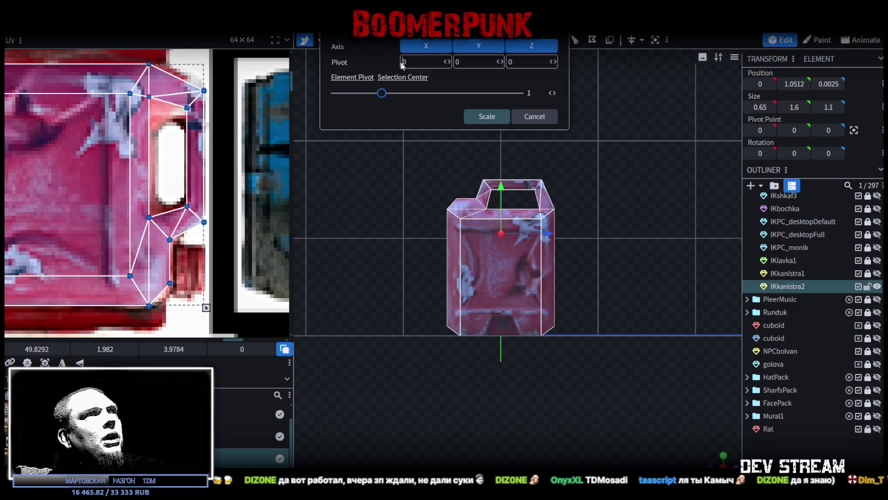
{"action": "left_click", "coordinate": [532, 49]}
{"action": "left_click", "coordinate": [482, 48]}
{"action": "left_click", "coordinate": [434, 47]}
{"action": "left_click", "coordinate": [524, 47]}
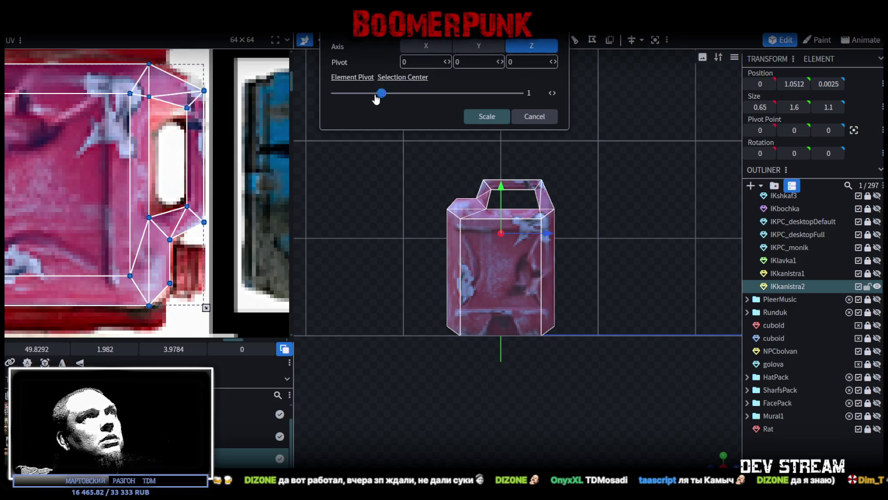
{"action": "left_click_drag", "start_coordinate": [383, 97], "coordinate": [392, 99]}
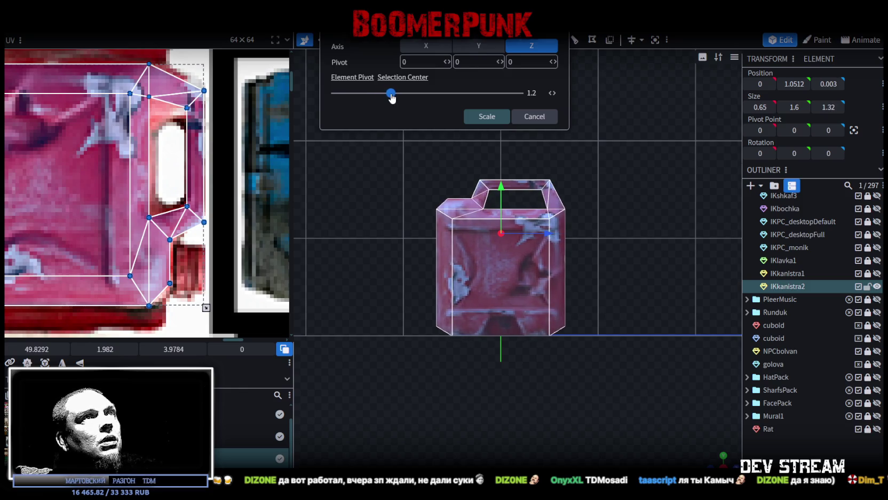
{"action": "left_click", "coordinate": [488, 117]}
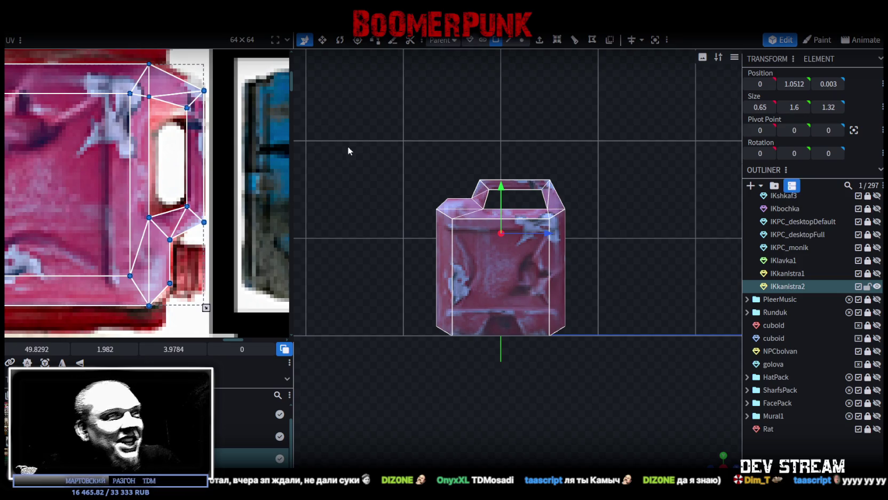
{"action": "scroll", "coordinate": [151, 126], "scroll_direction": "down", "scroll_amount": 2}
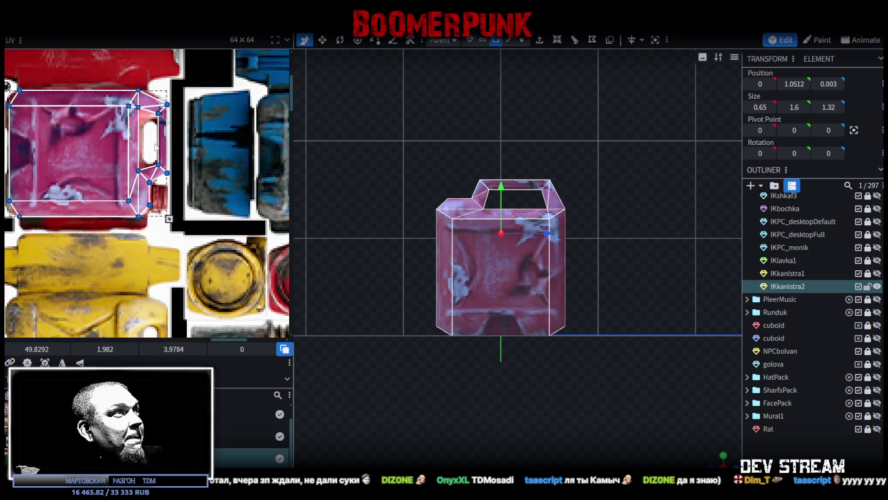
{"action": "scroll", "coordinate": [151, 126], "scroll_direction": "down", "scroll_amount": 2}
{"action": "scroll", "coordinate": [150, 126], "scroll_direction": "up", "scroll_amount": 1}
{"action": "scroll", "coordinate": [178, 139], "scroll_direction": "up", "scroll_amount": 2}
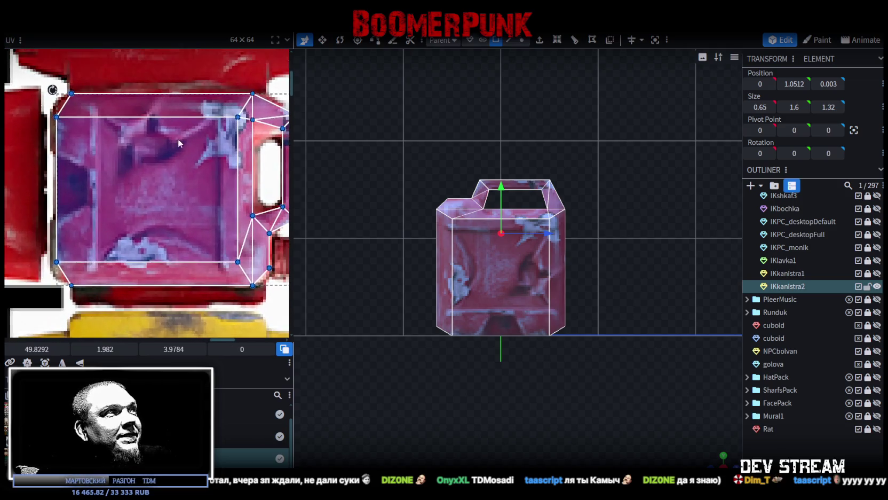
{"action": "scroll", "coordinate": [237, 158], "scroll_direction": "up", "scroll_amount": 1}
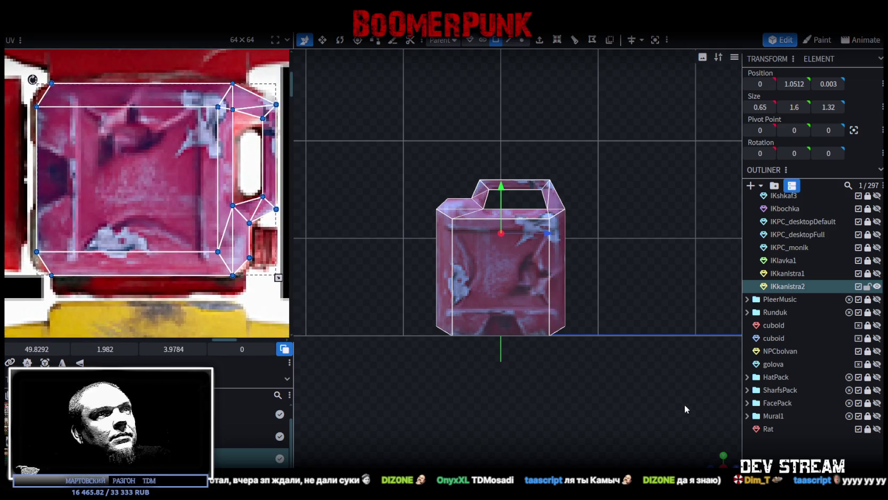
{"action": "left_click_drag", "start_coordinate": [720, 462], "coordinate": [696, 408]}
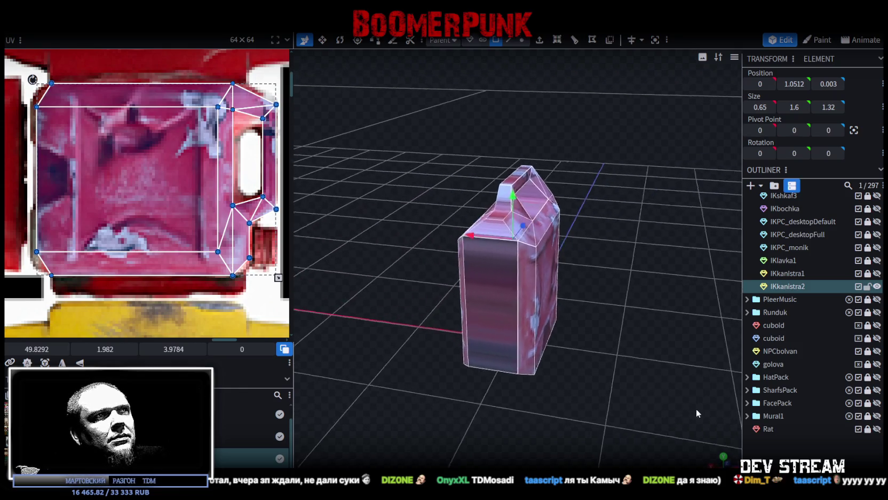
{"action": "left_click", "coordinate": [496, 322]}
{"action": "mouse_move", "coordinate": [535, 274]}
{"action": "left_mouse_down"}
{"action": "mouse_move", "coordinate": [595, 341]}
{"action": "mouse_move", "coordinate": [590, 300]}
{"action": "mouse_move", "coordinate": [540, 298]}
{"action": "mouse_move", "coordinate": [534, 342]}
{"action": "left_mouse_up"}
{"action": "left_click", "coordinate": [508, 323]}
{"action": "left_click", "coordinate": [507, 329]}
{"action": "scroll", "coordinate": [75, 267], "scroll_direction": "down", "scroll_amount": 3}
{"action": "middle_click_drag", "start_coordinate": [82, 259], "coordinate": [157, 261]}
{"action": "mouse_move", "coordinate": [319, 326]}
{"action": "left_mouse_down"}
{"action": "mouse_move", "coordinate": [505, 408]}
{"action": "mouse_move", "coordinate": [425, 366]}
{"action": "left_mouse_up"}
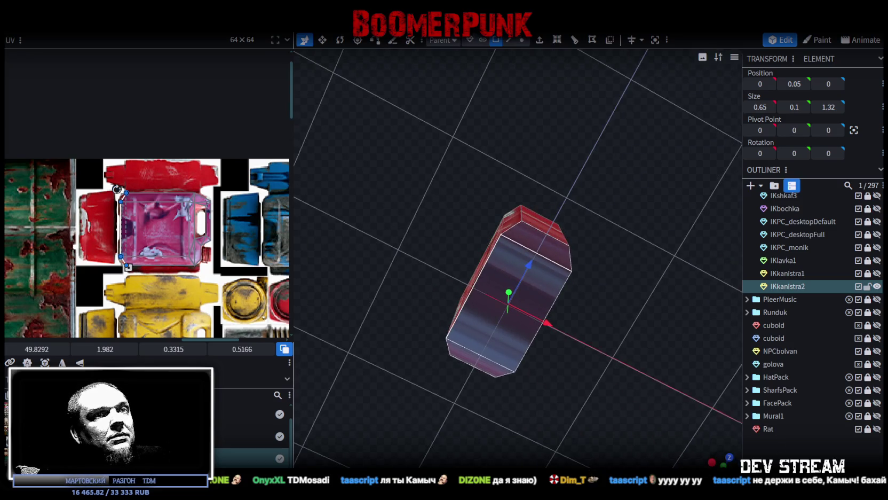
Project the top's UV from the top view and fit it onto a narrow red canister strip
{"action": "key", "text": "KP_7"}
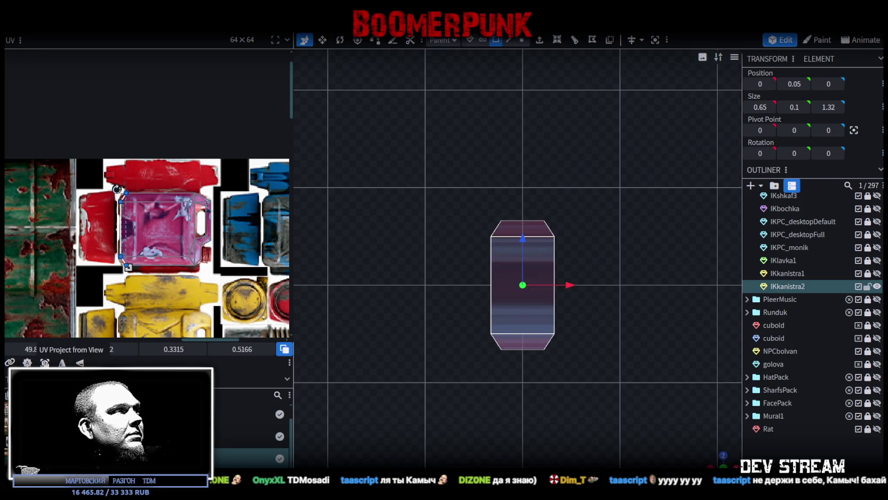
{"action": "left_click", "coordinate": [79, 363]}
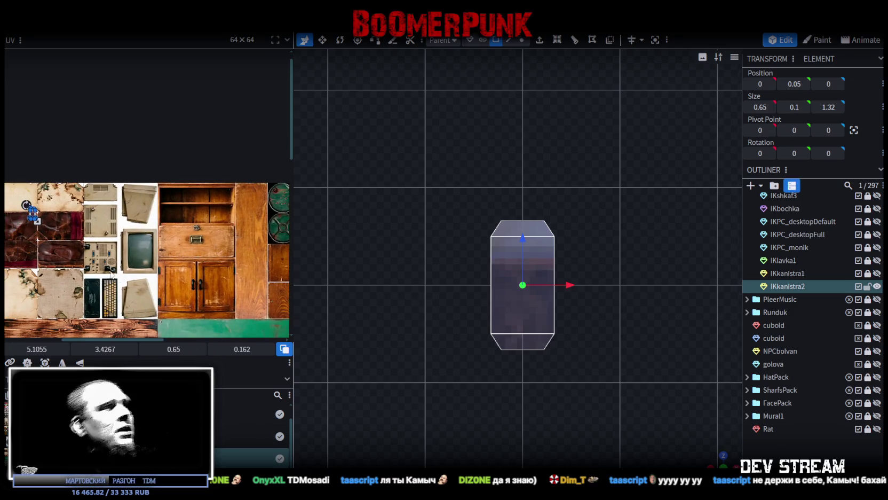
{"action": "mouse_move", "coordinate": [37, 220]}
{"action": "left_mouse_down"}
{"action": "mouse_move", "coordinate": [34, 266]}
{"action": "mouse_move", "coordinate": [204, 225]}
{"action": "mouse_move", "coordinate": [204, 191]}
{"action": "left_mouse_up"}
{"action": "scroll", "coordinate": [204, 203], "scroll_direction": "up", "scroll_amount": 5}
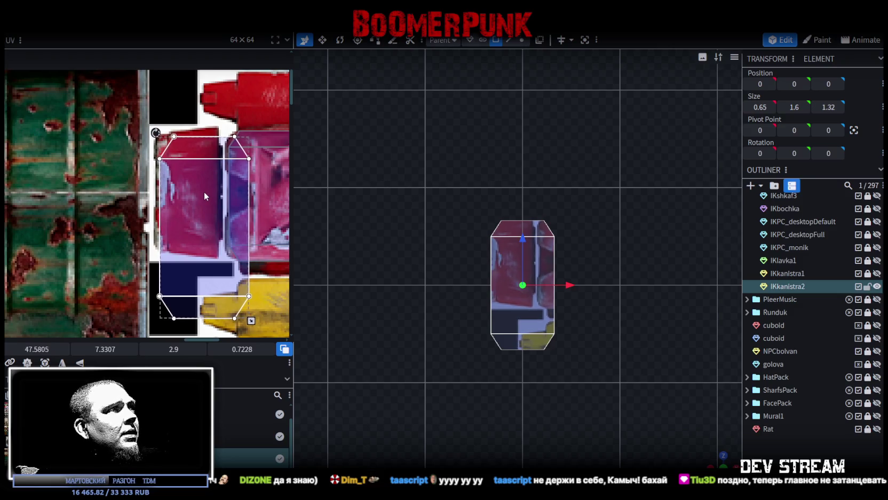
{"action": "scroll", "coordinate": [244, 241], "scroll_direction": "down", "scroll_amount": 2}
{"action": "left_click_drag", "start_coordinate": [239, 287], "coordinate": [205, 241]}
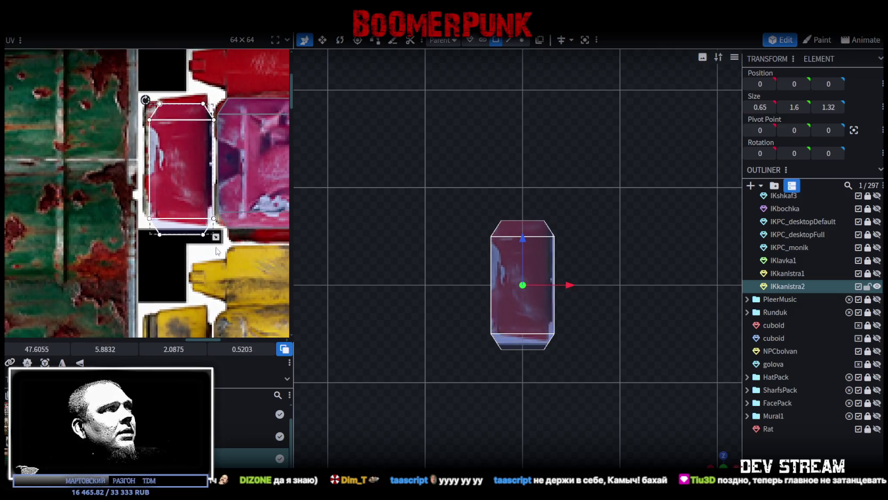
{"action": "left_click_drag", "start_coordinate": [179, 163], "coordinate": [180, 169]}
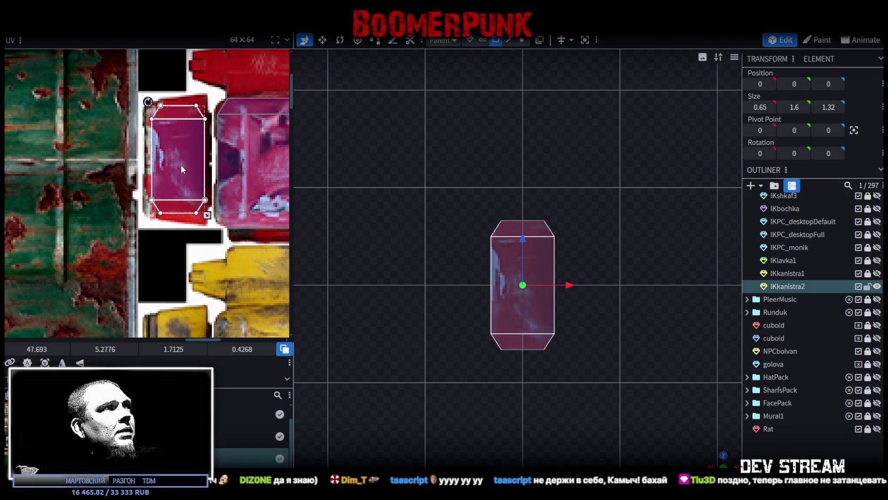
{"action": "mouse_move", "coordinate": [207, 216]}
{"action": "left_mouse_down"}
{"action": "mouse_move", "coordinate": [195, 216]}
{"action": "mouse_move", "coordinate": [188, 188]}
{"action": "left_mouse_up"}
{"action": "mouse_move", "coordinate": [707, 459]}
{"action": "left_mouse_down"}
{"action": "mouse_move", "coordinate": [629, 359]}
{"action": "mouse_move", "coordinate": [554, 200]}
{"action": "mouse_move", "coordinate": [565, 273]}
{"action": "mouse_move", "coordinate": [530, 329]}
{"action": "left_mouse_up"}
{"action": "left_click", "coordinate": [521, 334]}
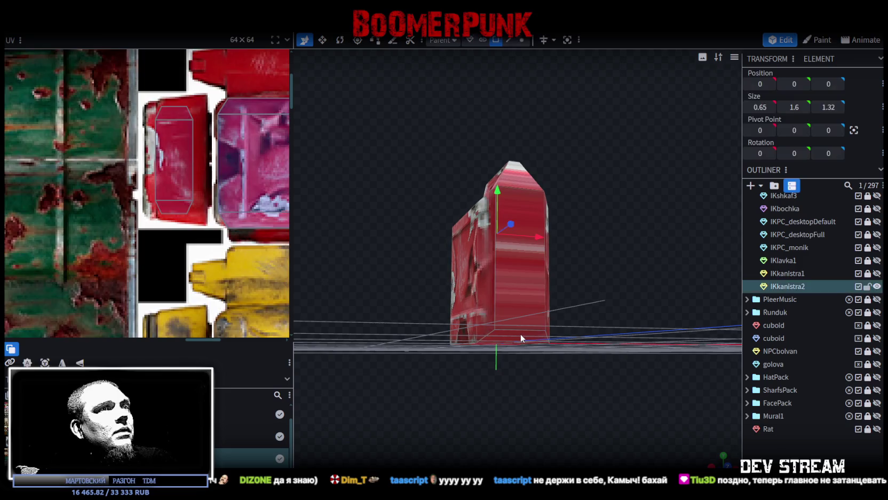
{"action": "scroll", "coordinate": [170, 137], "scroll_direction": "down", "scroll_amount": 3}
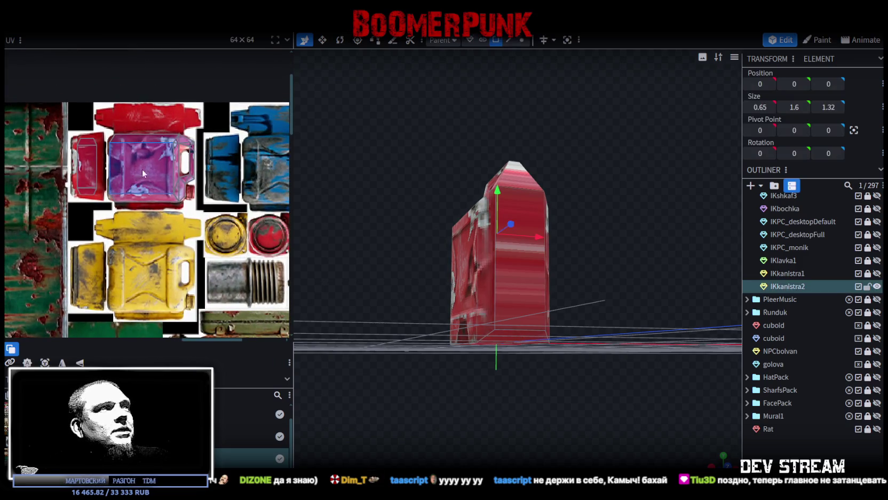
{"action": "mouse_move", "coordinate": [351, 214]}
{"action": "left_mouse_down"}
{"action": "mouse_move", "coordinate": [388, 222]}
{"action": "mouse_move", "coordinate": [397, 145]}
{"action": "left_mouse_up"}
{"action": "left_click", "coordinate": [536, 282]}
{"action": "mouse_move", "coordinate": [536, 282]}
{"action": "left_mouse_down"}
{"action": "mouse_move", "coordinate": [595, 239]}
{"action": "mouse_move", "coordinate": [510, 183]}
{"action": "left_mouse_up"}
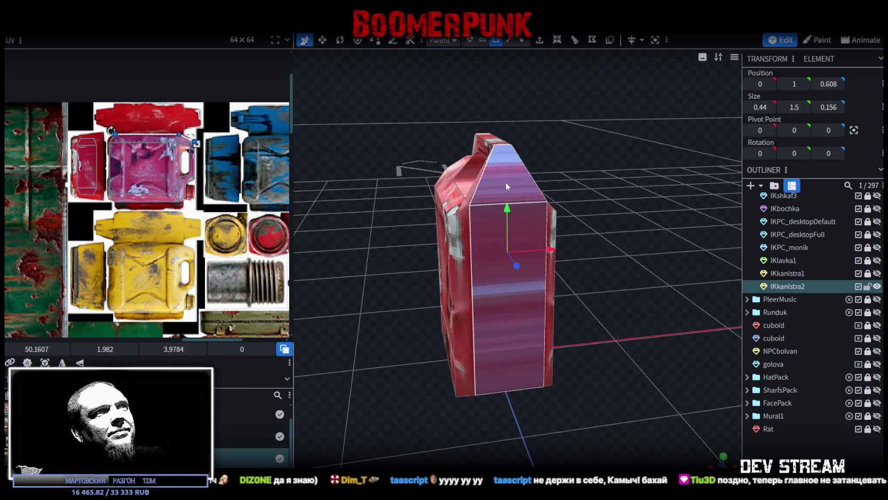
{"action": "mouse_move", "coordinate": [338, 177]}
{"action": "left_mouse_down"}
{"action": "mouse_move", "coordinate": [487, 186]}
{"action": "mouse_move", "coordinate": [525, 172]}
{"action": "left_mouse_up"}
{"action": "left_click", "coordinate": [503, 208]}
{"action": "left_click", "coordinate": [482, 262]}
{"action": "left_click_drag", "start_coordinate": [482, 262], "coordinate": [671, 334]}
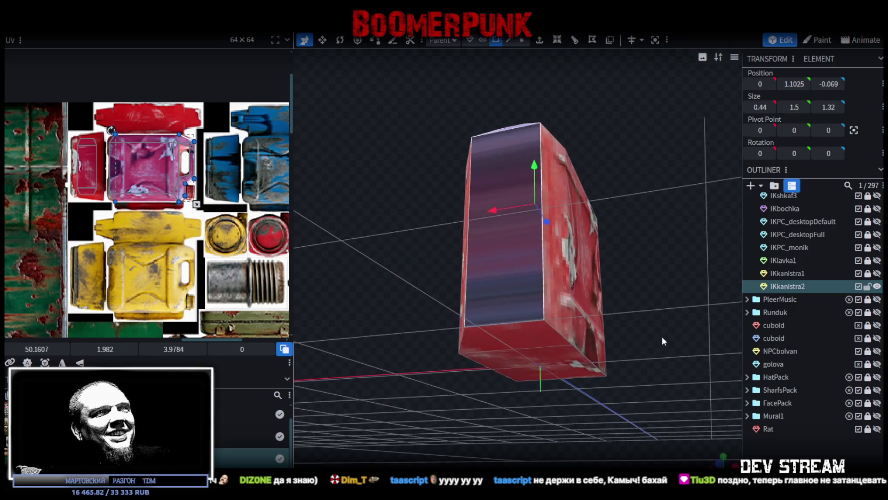
{"action": "mouse_move", "coordinate": [561, 314]}
{"action": "left_mouse_down"}
{"action": "mouse_move", "coordinate": [457, 234]}
{"action": "mouse_move", "coordinate": [441, 269]}
{"action": "mouse_move", "coordinate": [535, 293]}
{"action": "mouse_move", "coordinate": [623, 266]}
{"action": "mouse_move", "coordinate": [581, 165]}
{"action": "mouse_move", "coordinate": [463, 175]}
{"action": "left_mouse_up"}
{"action": "left_click", "coordinate": [580, 165]}
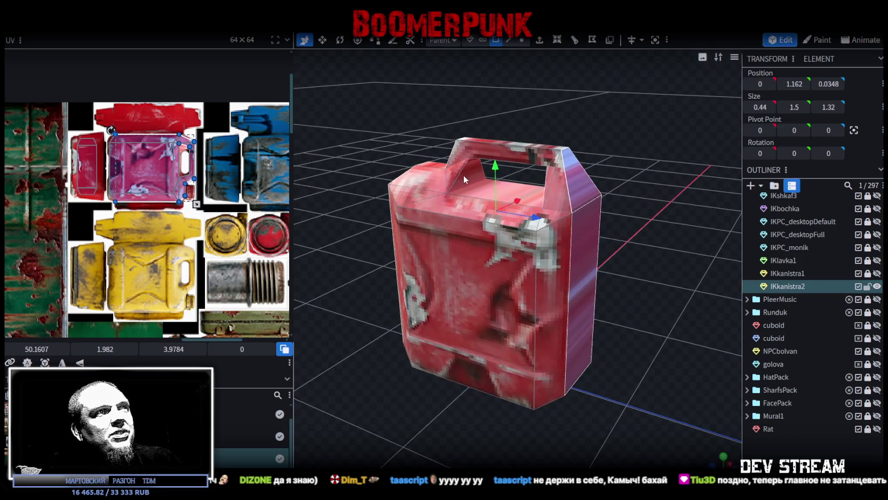
{"action": "mouse_move", "coordinate": [387, 140]}
{"action": "left_mouse_down"}
{"action": "mouse_move", "coordinate": [565, 123]}
{"action": "mouse_move", "coordinate": [471, 187]}
{"action": "mouse_move", "coordinate": [513, 134]}
{"action": "left_mouse_up"}
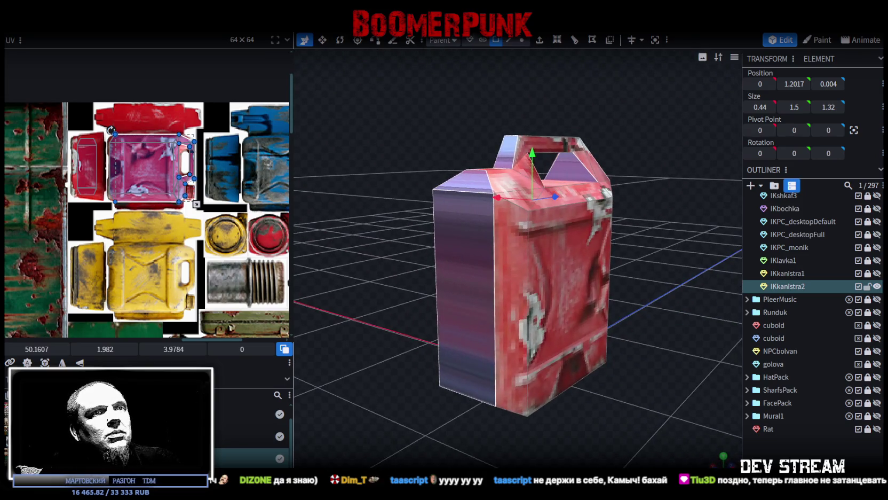
{"action": "key", "text": "KP_1"}
Project the face's UV from the side view and move it across the atlas, then undo
{"action": "left_click", "coordinate": [45, 362]}
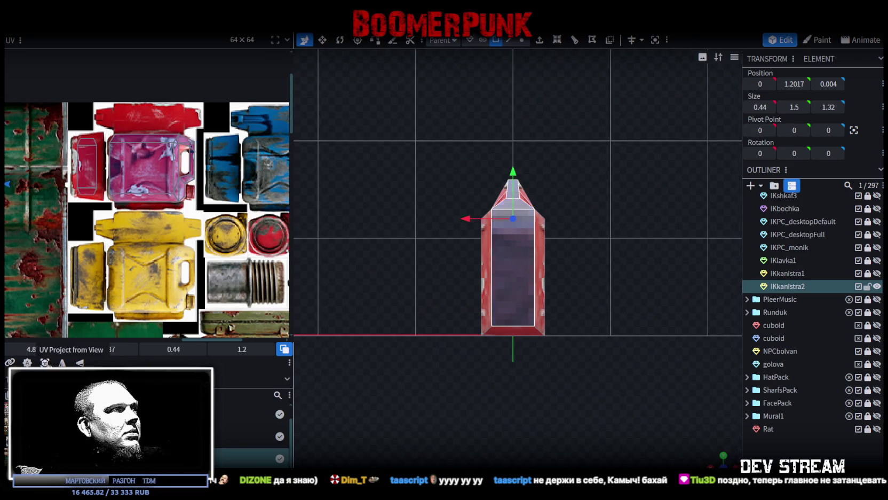
{"action": "scroll", "coordinate": [147, 231], "scroll_direction": "up", "scroll_amount": 2}
{"action": "scroll", "coordinate": [147, 230], "scroll_direction": "up", "scroll_amount": 2}
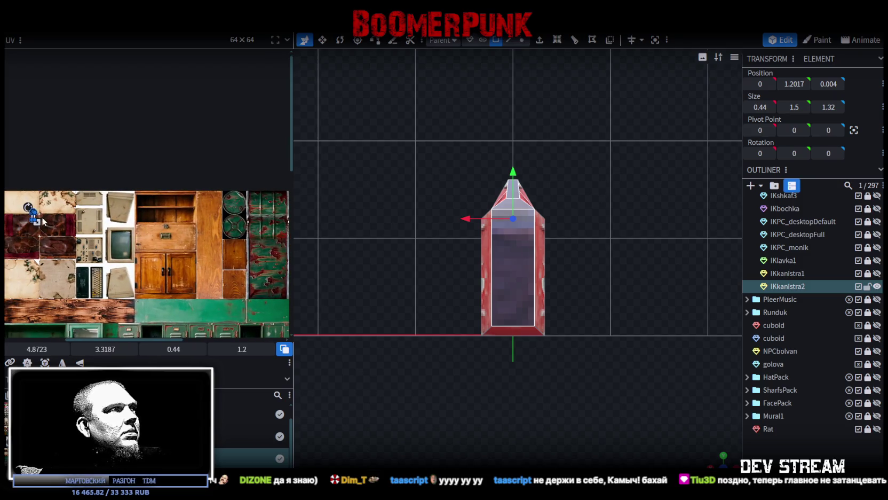
{"action": "left_click_drag", "start_coordinate": [34, 219], "coordinate": [93, 226]}
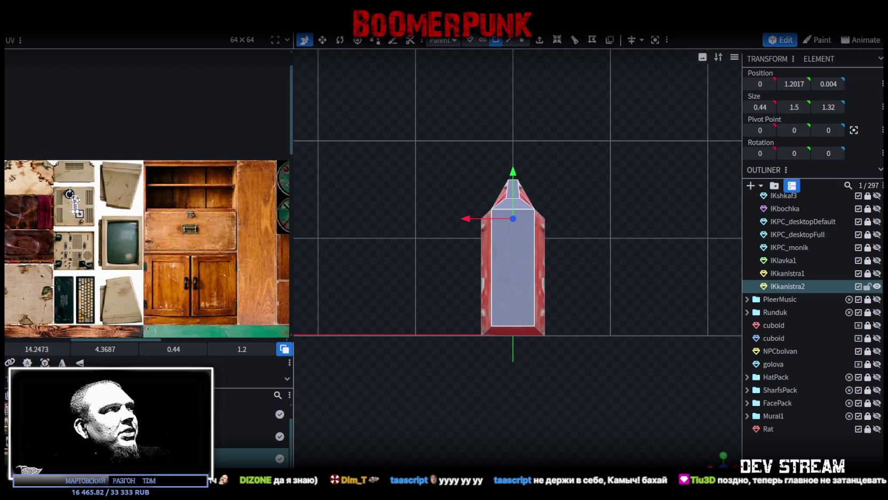
{"action": "key", "text": "ctrl+z"}
Select the top face, rotate its UV by 90 degrees and move it onto the red canister
{"action": "scroll", "coordinate": [84, 252], "scroll_direction": "right", "scroll_amount": 1}
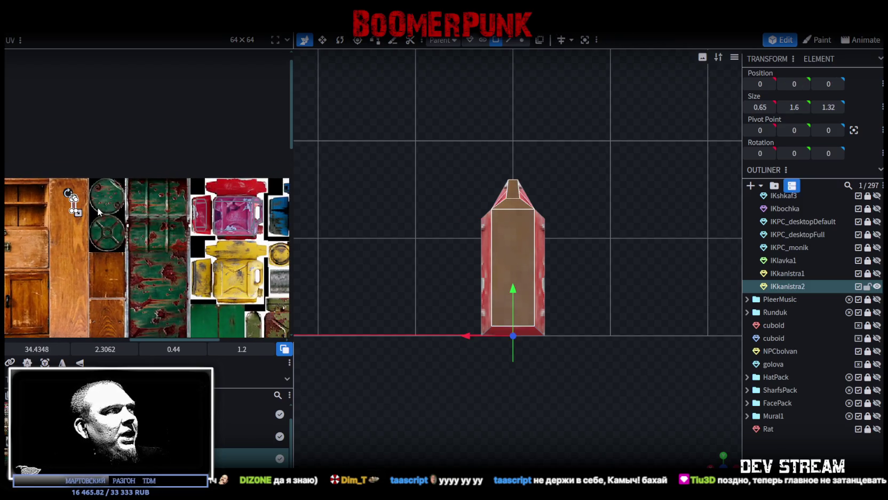
{"action": "left_click", "coordinate": [74, 199]}
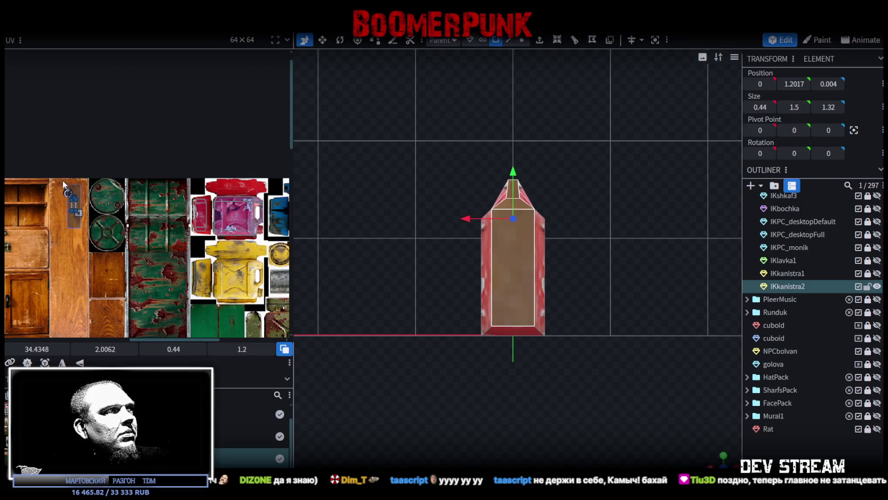
{"action": "right_click", "coordinate": [73, 203]}
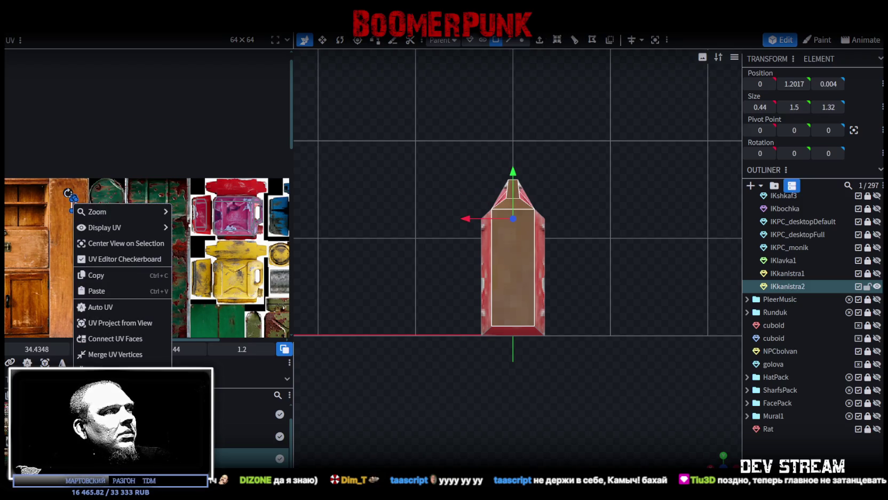
{"action": "left_click", "coordinate": [88, 214]}
{"action": "mouse_move", "coordinate": [74, 205]}
{"action": "left_mouse_down"}
{"action": "mouse_move", "coordinate": [227, 184]}
{"action": "mouse_move", "coordinate": [194, 194]}
{"action": "left_mouse_up"}
Stretch the top face's UV across the red strip and inspect the textured can in perspective
{"action": "scroll", "coordinate": [225, 177], "scroll_direction": "up", "scroll_amount": 1}
{"action": "scroll", "coordinate": [214, 184], "scroll_direction": "up", "scroll_amount": 2}
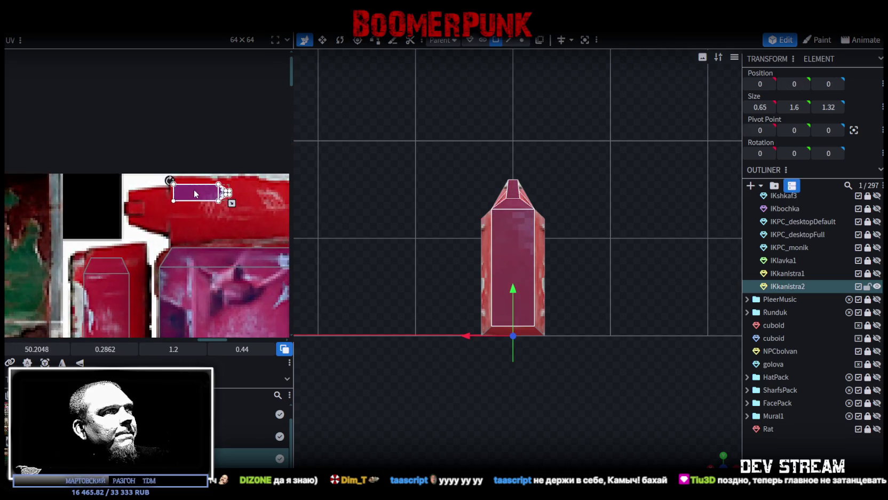
{"action": "middle_click_drag", "start_coordinate": [250, 253], "coordinate": [137, 260]}
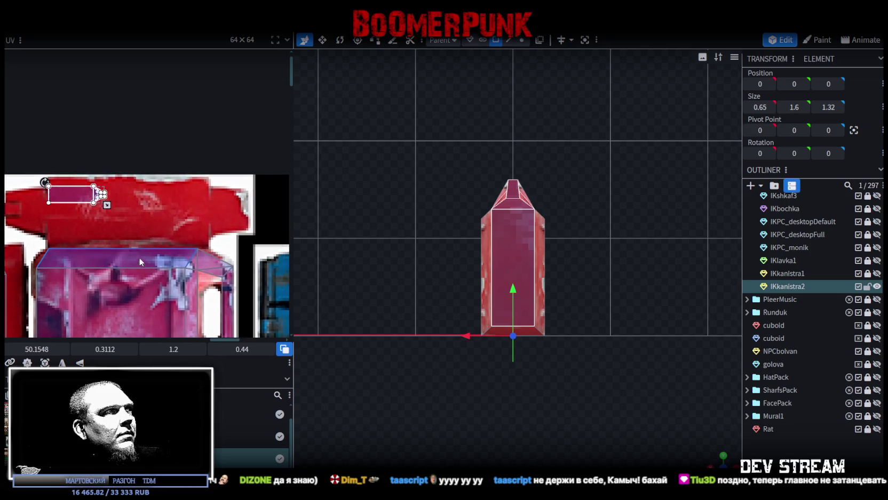
{"action": "left_click_drag", "start_coordinate": [108, 206], "coordinate": [235, 242]}
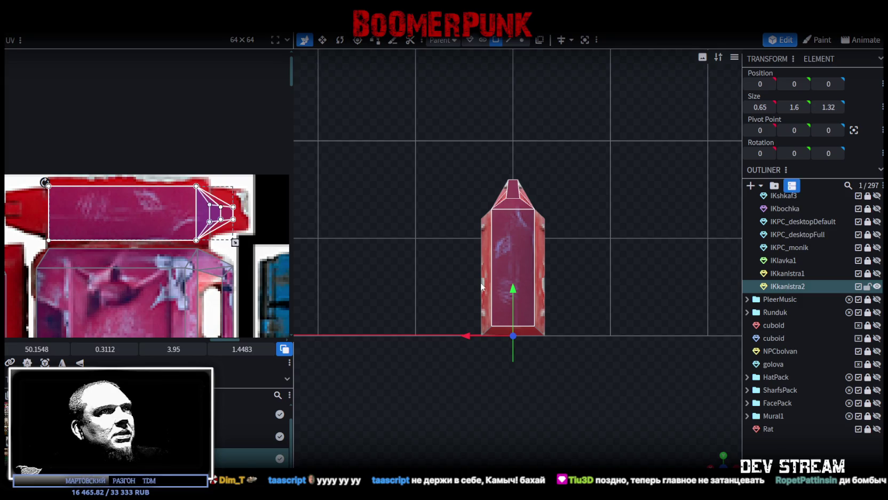
{"action": "mouse_move", "coordinate": [713, 460]}
{"action": "left_mouse_down"}
{"action": "mouse_move", "coordinate": [438, 402]}
{"action": "mouse_move", "coordinate": [606, 422]}
{"action": "mouse_move", "coordinate": [638, 400]}
{"action": "mouse_move", "coordinate": [584, 346]}
{"action": "mouse_move", "coordinate": [397, 393]}
{"action": "mouse_move", "coordinate": [579, 395]}
{"action": "mouse_move", "coordinate": [640, 319]}
{"action": "mouse_move", "coordinate": [702, 414]}
{"action": "mouse_move", "coordinate": [466, 367]}
{"action": "mouse_move", "coordinate": [530, 398]}
{"action": "mouse_move", "coordinate": [462, 408]}
{"action": "mouse_move", "coordinate": [525, 395]}
{"action": "mouse_move", "coordinate": [495, 273]}
{"action": "left_mouse_up"}
{"action": "left_click", "coordinate": [437, 402]}
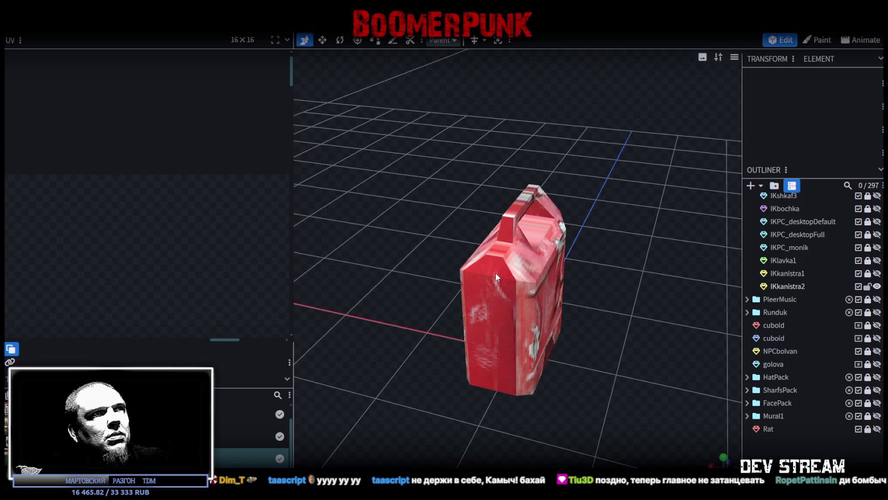
Select a face on the canister's top and project its UV from an exact top-down view
{"action": "left_click", "coordinate": [501, 245]}
{"action": "scroll", "coordinate": [163, 279], "scroll_direction": "down", "scroll_amount": 3}
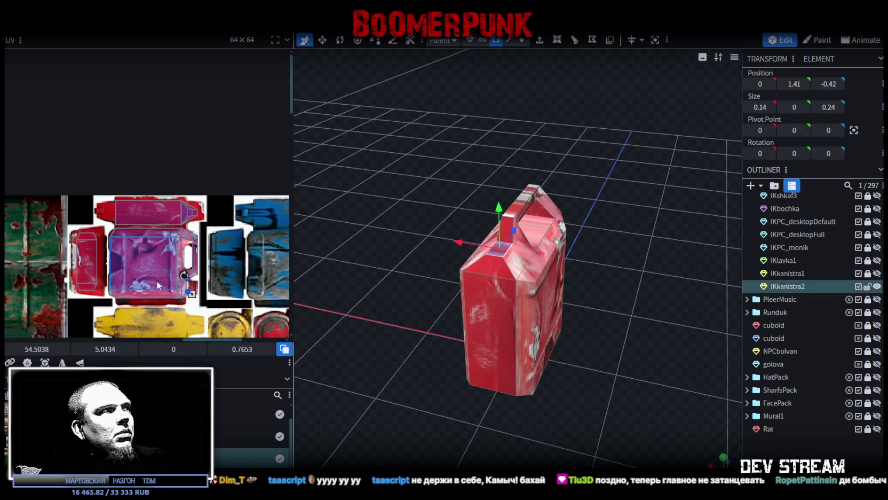
{"action": "mouse_move", "coordinate": [599, 336]}
{"action": "left_mouse_down"}
{"action": "mouse_move", "coordinate": [530, 357]}
{"action": "mouse_move", "coordinate": [524, 243]}
{"action": "left_mouse_up"}
{"action": "left_click", "coordinate": [523, 243]}
{"action": "mouse_move", "coordinate": [626, 291]}
{"action": "left_mouse_down"}
{"action": "mouse_move", "coordinate": [581, 207]}
{"action": "mouse_move", "coordinate": [526, 201]}
{"action": "mouse_move", "coordinate": [606, 201]}
{"action": "mouse_move", "coordinate": [609, 232]}
{"action": "mouse_move", "coordinate": [586, 247]}
{"action": "left_mouse_up"}
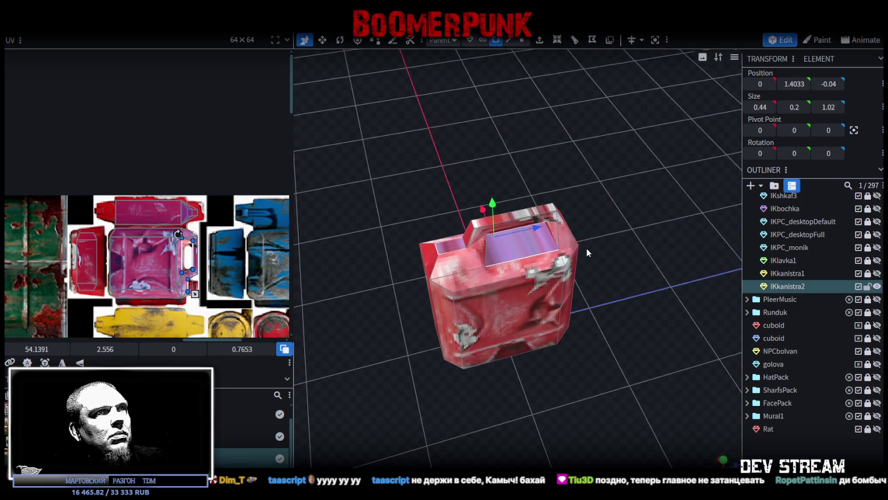
{"action": "left_click", "coordinate": [530, 215]}
{"action": "mouse_move", "coordinate": [530, 215]}
{"action": "left_mouse_down"}
{"action": "mouse_move", "coordinate": [530, 235]}
{"action": "mouse_move", "coordinate": [620, 217]}
{"action": "mouse_move", "coordinate": [647, 366]}
{"action": "left_mouse_up"}
{"action": "left_click", "coordinate": [723, 466]}
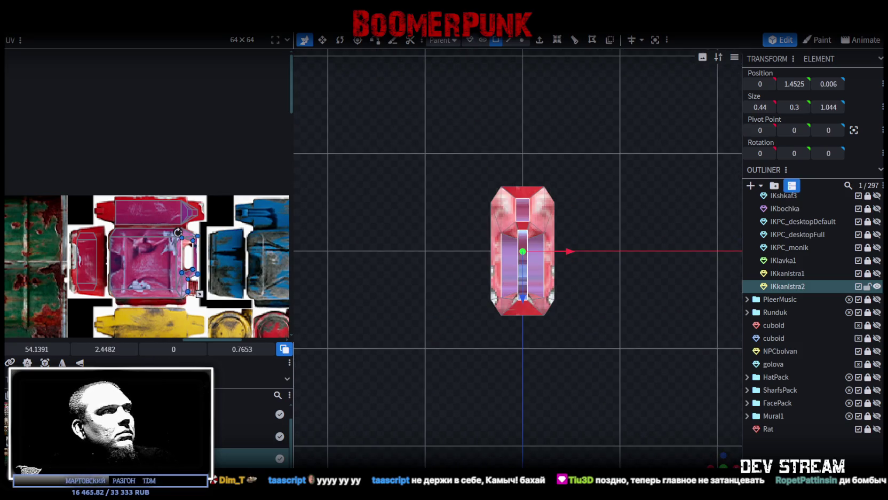
{"action": "key", "text": "u"}
Enlarge the face's UV box and move it toward the canister textures
{"action": "scroll", "coordinate": [73, 298], "scroll_direction": "left", "scroll_amount": 5}
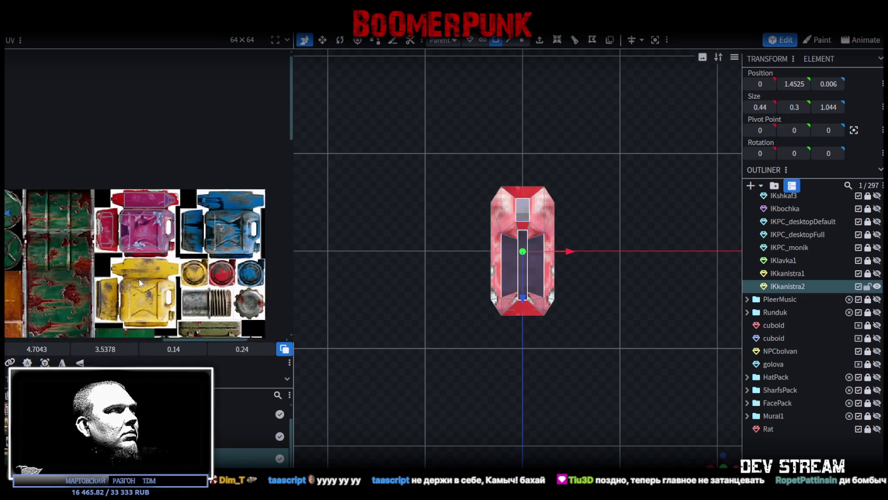
{"action": "scroll", "coordinate": [59, 267], "scroll_direction": "left", "scroll_amount": 5}
{"action": "scroll", "coordinate": [37, 235], "scroll_direction": "left", "scroll_amount": 3}
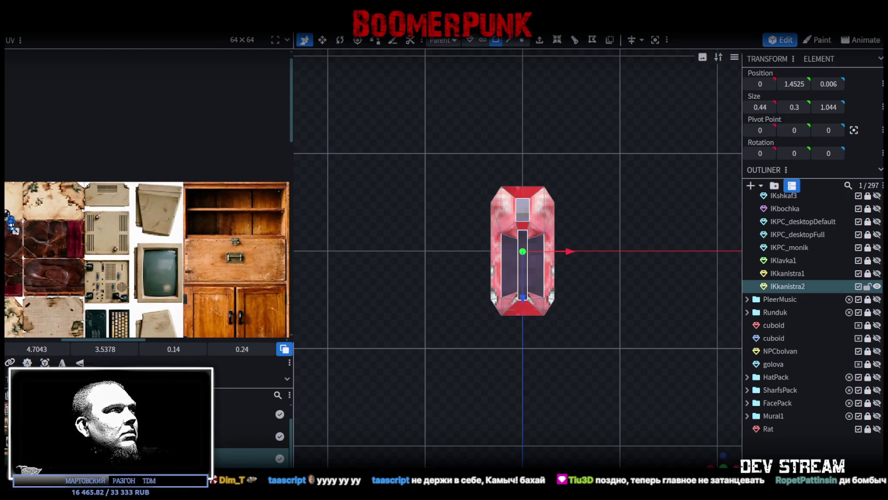
{"action": "mouse_move", "coordinate": [16, 230]}
{"action": "left_mouse_down"}
{"action": "mouse_move", "coordinate": [26, 262]}
{"action": "mouse_move", "coordinate": [235, 246]}
{"action": "left_mouse_up"}
{"action": "scroll", "coordinate": [256, 258], "scroll_direction": "right", "scroll_amount": 2}
{"action": "scroll", "coordinate": [256, 258], "scroll_direction": "right", "scroll_amount": 4}
{"action": "left_click_drag", "start_coordinate": [67, 256], "coordinate": [235, 235]}
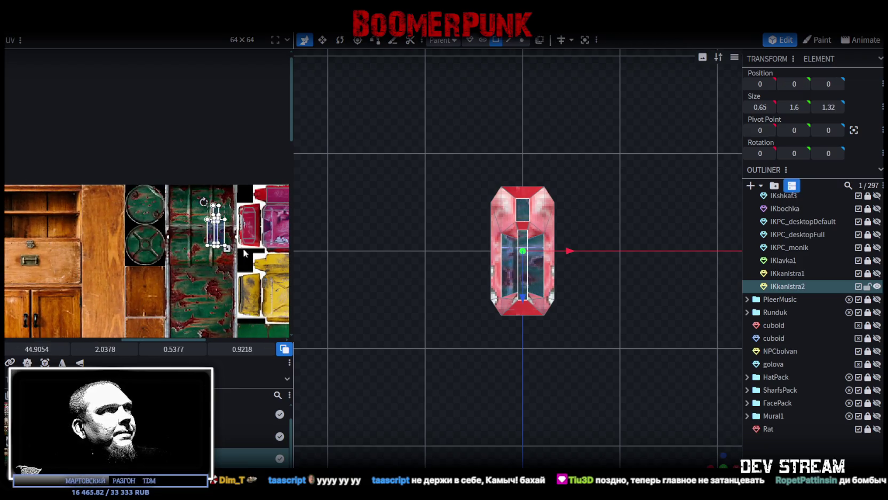
{"action": "scroll", "coordinate": [235, 235], "scroll_direction": "down", "scroll_amount": 2}
{"action": "scroll", "coordinate": [160, 246], "scroll_direction": "up", "scroll_amount": 3}
{"action": "scroll", "coordinate": [104, 254], "scroll_direction": "up", "scroll_amount": 3}
{"action": "scroll", "coordinate": [26, 248], "scroll_direction": "down", "scroll_amount": 2}
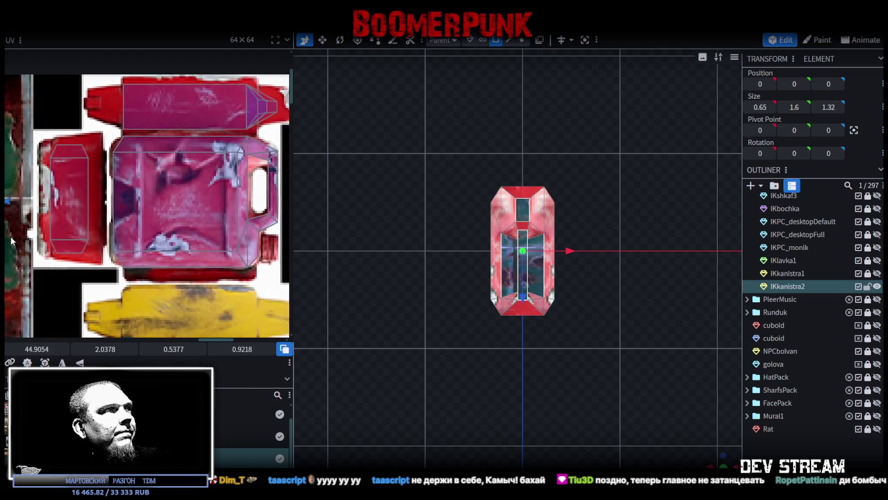
{"action": "scroll", "coordinate": [11, 240], "scroll_direction": "down", "scroll_amount": 1}
{"action": "scroll", "coordinate": [27, 248], "scroll_direction": "up", "scroll_amount": 2}
{"action": "scroll", "coordinate": [27, 248], "scroll_direction": "left", "scroll_amount": 3}
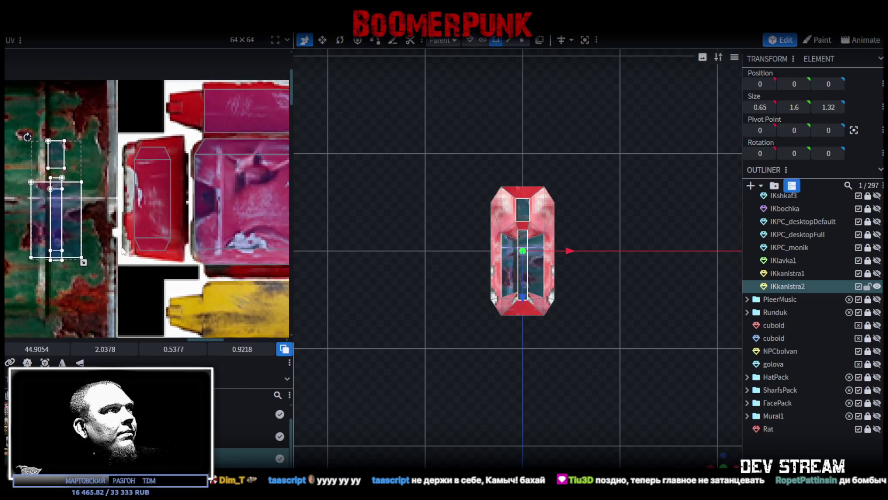
Rotate the face's UV and shrink it to fit the red side panel
{"action": "left_click_drag", "start_coordinate": [61, 241], "coordinate": [162, 207]}
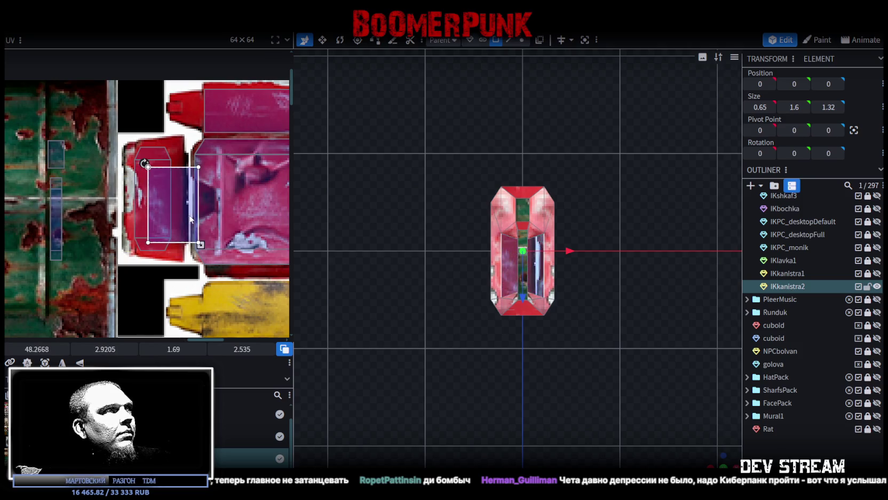
{"action": "right_click", "coordinate": [161, 207]}
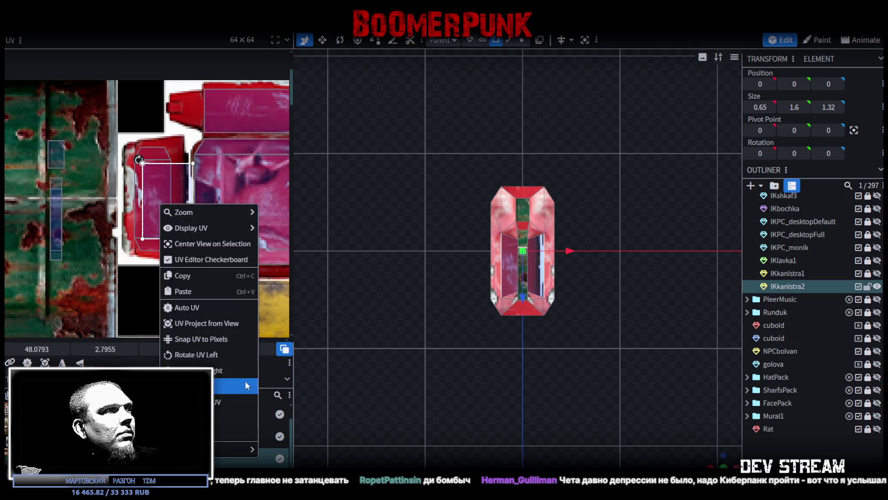
{"action": "left_click", "coordinate": [208, 355]}
{"action": "left_click_drag", "start_coordinate": [147, 200], "coordinate": [146, 198]}
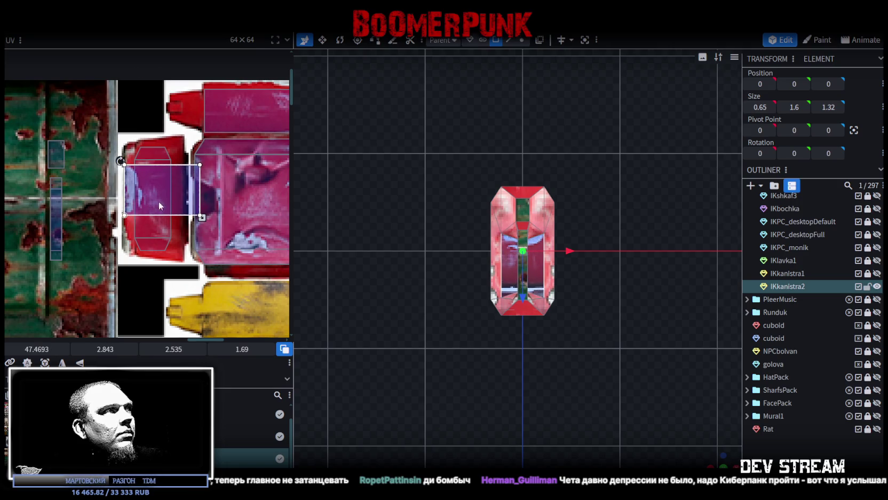
{"action": "left_click_drag", "start_coordinate": [203, 218], "coordinate": [188, 216]}
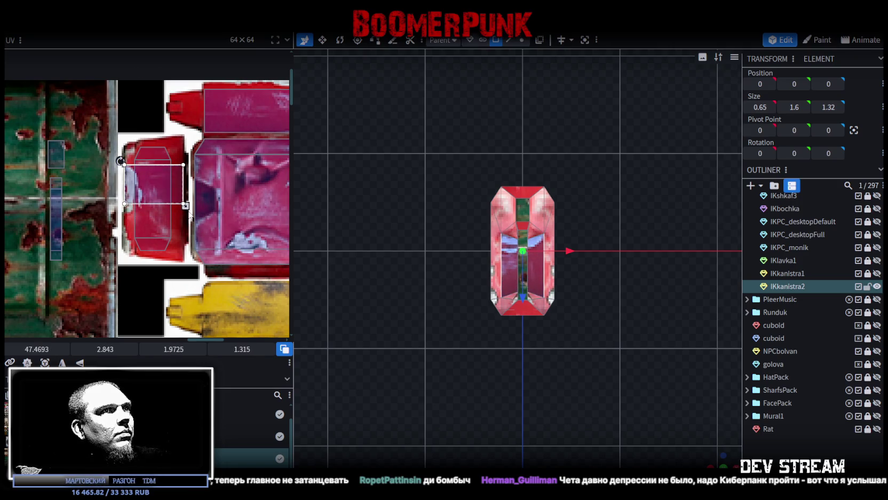
Move the small blue UV rectangle onto the red canister texture
{"action": "scroll", "coordinate": [36, 173], "scroll_direction": "right", "scroll_amount": 1}
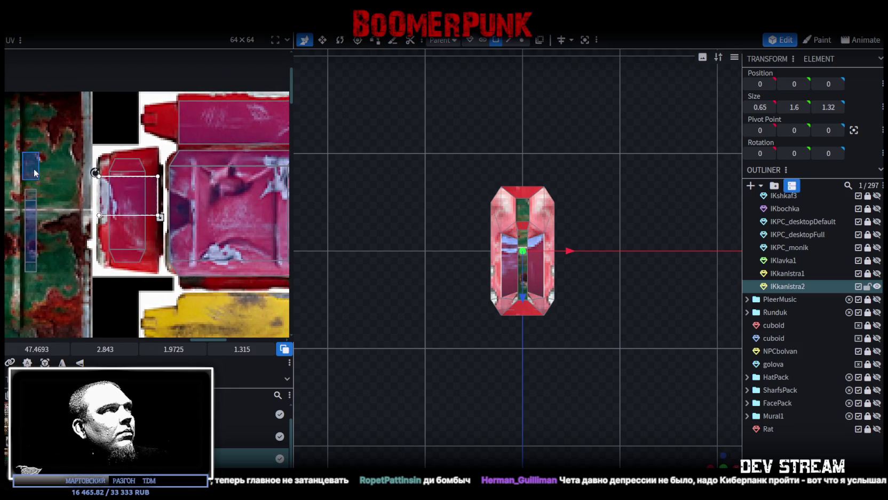
{"action": "left_click", "coordinate": [36, 173]}
{"action": "mouse_move", "coordinate": [36, 165]}
{"action": "left_mouse_down"}
{"action": "mouse_move", "coordinate": [107, 155]}
{"action": "mouse_move", "coordinate": [168, 118]}
{"action": "left_mouse_up"}
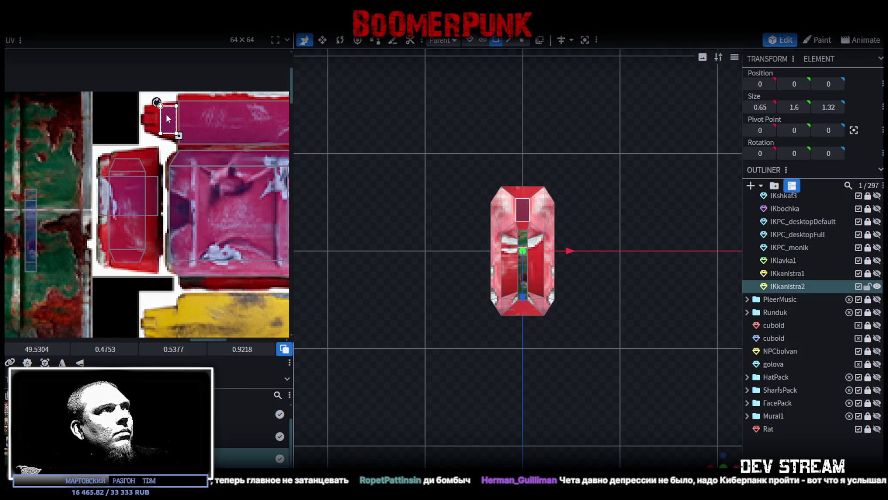
Map the handle face onto the red canister, rotated horizontal and narrowed to the strip
{"action": "left_click", "coordinate": [47, 182]}
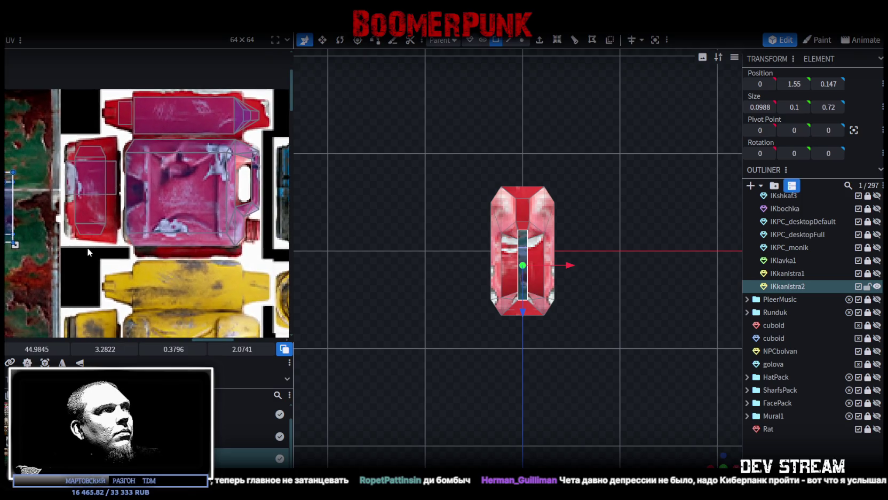
{"action": "left_click_drag", "start_coordinate": [11, 219], "coordinate": [163, 255]}
{"action": "right_click", "coordinate": [167, 204]}
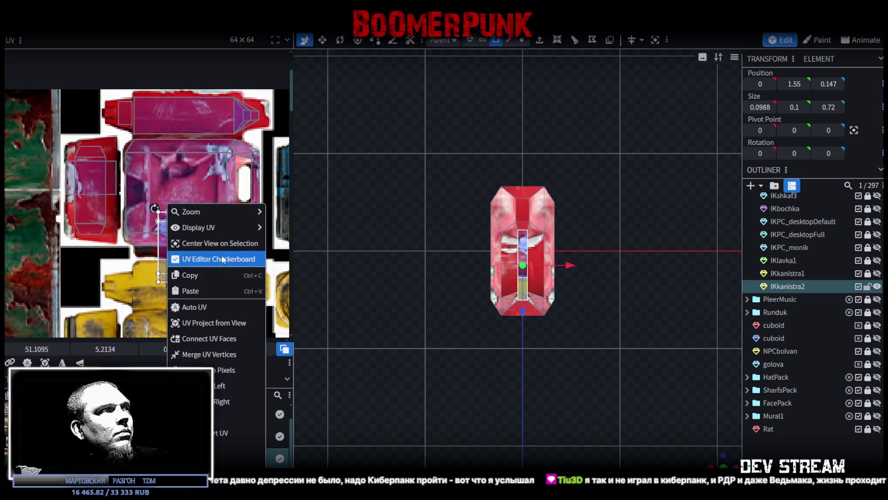
{"action": "left_click", "coordinate": [205, 385]}
{"action": "scroll", "coordinate": [202, 259], "scroll_direction": "up", "scroll_amount": 1}
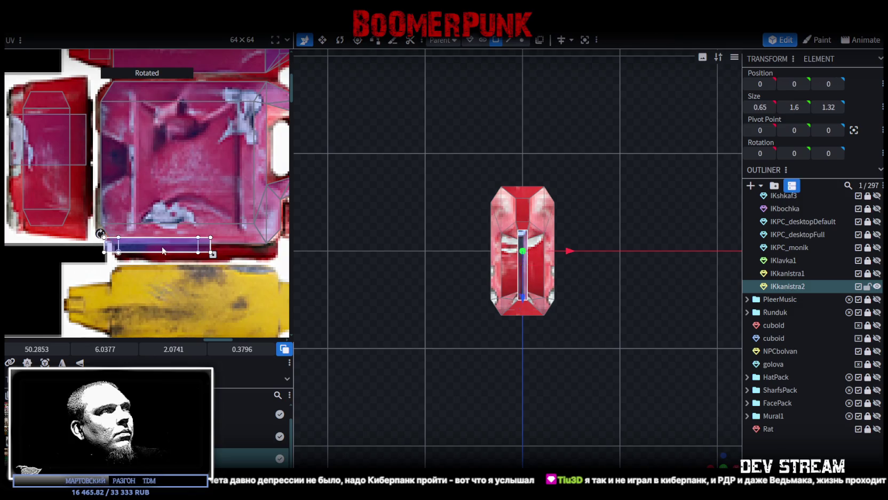
{"action": "scroll", "coordinate": [238, 258], "scroll_direction": "up", "scroll_amount": 1}
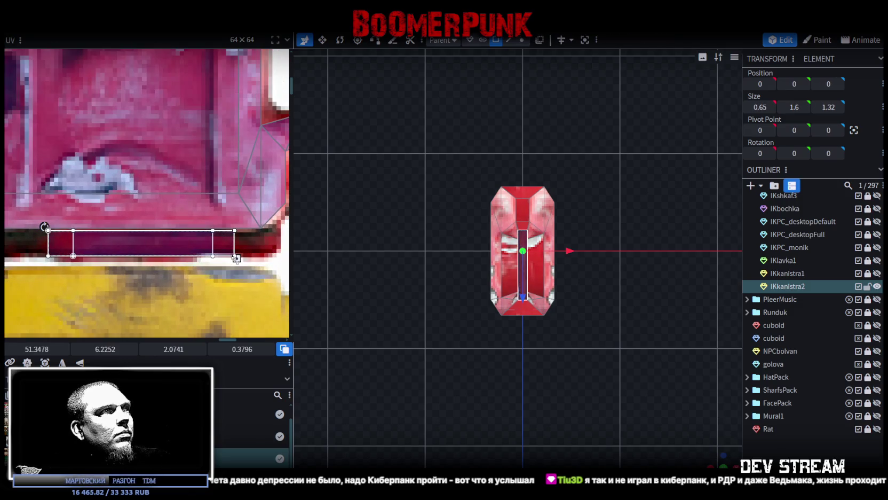
{"action": "left_click_drag", "start_coordinate": [237, 259], "coordinate": [196, 262]}
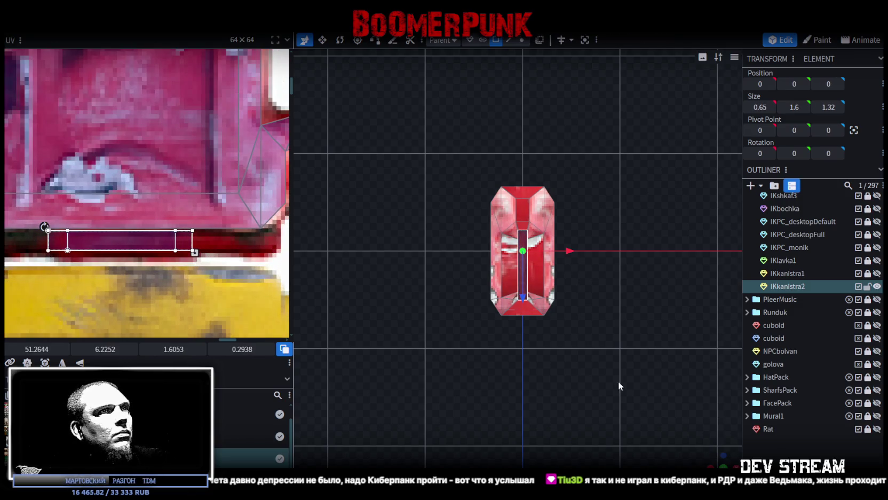
{"action": "mouse_move", "coordinate": [722, 460]}
{"action": "left_mouse_down"}
{"action": "mouse_move", "coordinate": [620, 376]}
{"action": "mouse_move", "coordinate": [522, 319]}
{"action": "mouse_move", "coordinate": [618, 411]}
{"action": "mouse_move", "coordinate": [529, 393]}
{"action": "mouse_move", "coordinate": [523, 365]}
{"action": "mouse_move", "coordinate": [432, 376]}
{"action": "mouse_move", "coordinate": [456, 382]}
{"action": "left_mouse_up"}
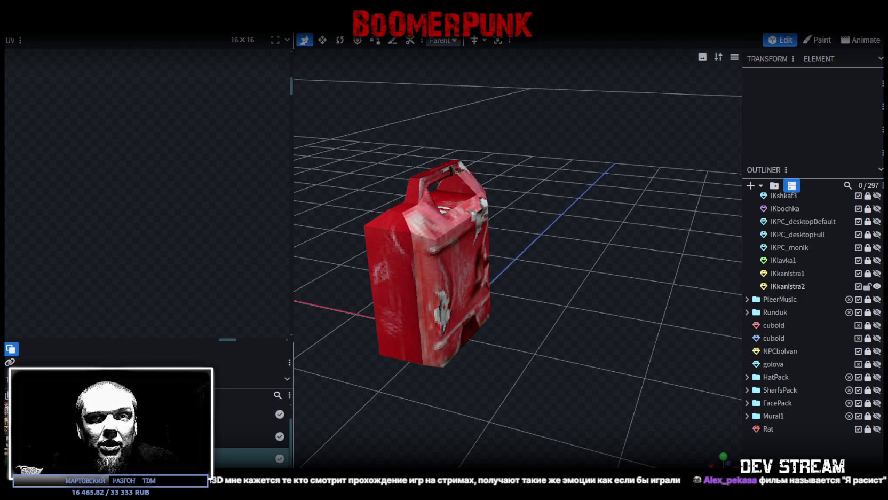
{"action": "mouse_move", "coordinate": [607, 363]}
{"action": "left_mouse_down"}
{"action": "mouse_move", "coordinate": [441, 378]}
{"action": "mouse_move", "coordinate": [527, 397]}
{"action": "mouse_move", "coordinate": [529, 324]}
{"action": "left_mouse_up"}
Select the jerry can's top face and mirror its texture horizontally
{"action": "left_click", "coordinate": [529, 324]}
{"action": "mouse_move", "coordinate": [643, 341]}
{"action": "left_mouse_down"}
{"action": "mouse_move", "coordinate": [517, 352]}
{"action": "mouse_move", "coordinate": [567, 300]}
{"action": "left_mouse_up"}
{"action": "left_click", "coordinate": [553, 300]}
{"action": "scroll", "coordinate": [105, 188], "scroll_direction": "down", "scroll_amount": 4}
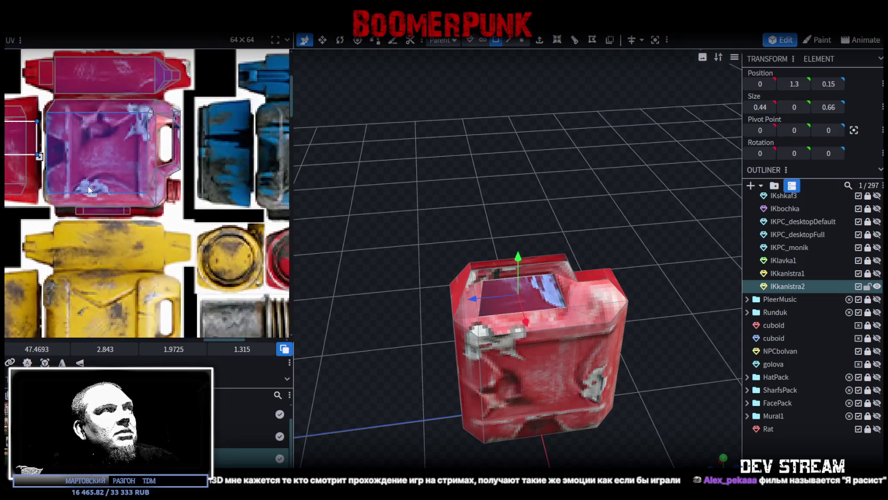
{"action": "scroll", "coordinate": [105, 188], "scroll_direction": "up", "scroll_amount": 2}
{"action": "scroll", "coordinate": [195, 263], "scroll_direction": "up", "scroll_amount": 3}
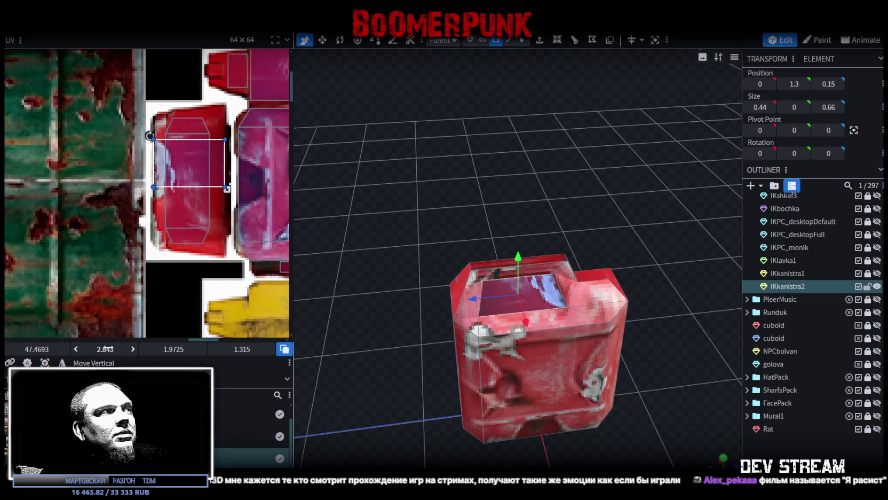
{"action": "left_click", "coordinate": [62, 363]}
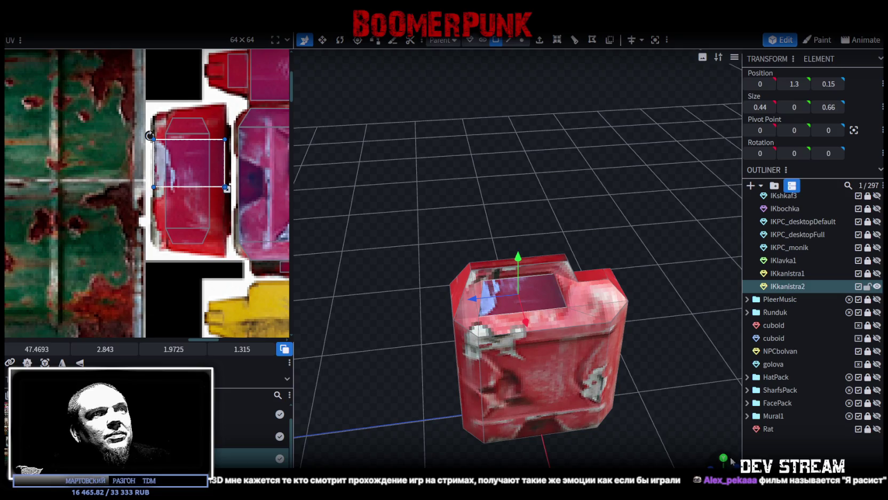
Orbit around the jerry can and reselect its top face for a closer look
{"action": "left_click", "coordinate": [592, 340]}
{"action": "mouse_move", "coordinate": [591, 340]}
{"action": "left_mouse_down"}
{"action": "mouse_move", "coordinate": [586, 227]}
{"action": "mouse_move", "coordinate": [419, 270]}
{"action": "mouse_move", "coordinate": [436, 241]}
{"action": "left_mouse_up"}
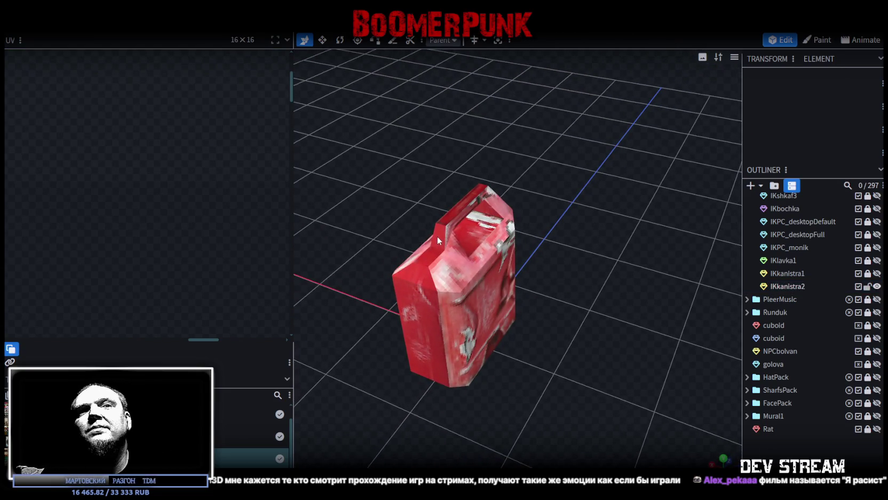
{"action": "left_click", "coordinate": [498, 229]}
{"action": "left_click_drag", "start_coordinate": [477, 235], "coordinate": [588, 250]}
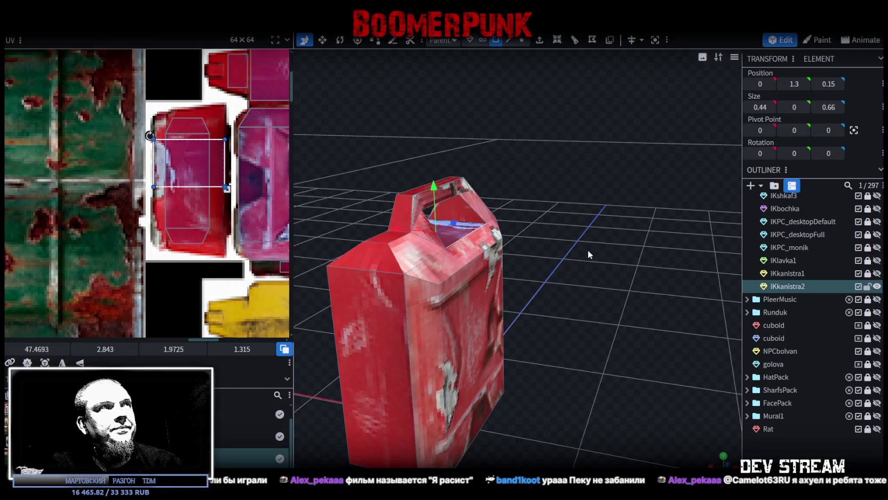
{"action": "scroll", "coordinate": [225, 204], "scroll_direction": "down", "scroll_amount": 2}
{"action": "scroll", "coordinate": [225, 205], "scroll_direction": "down", "scroll_amount": 1}
{"action": "scroll", "coordinate": [225, 204], "scroll_direction": "up", "scroll_amount": 1}
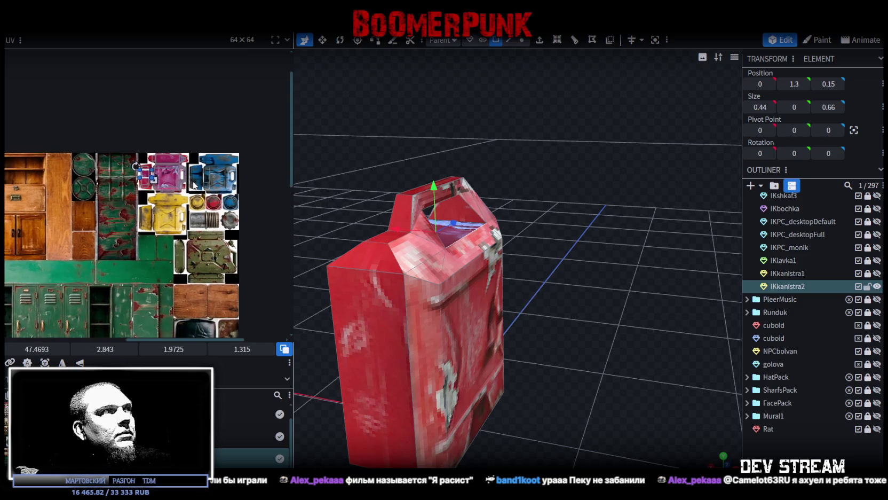
{"action": "scroll", "coordinate": [225, 204], "scroll_direction": "up", "scroll_amount": 1}
{"action": "mouse_move", "coordinate": [344, 151]}
{"action": "left_mouse_down"}
{"action": "mouse_move", "coordinate": [340, 213]}
{"action": "mouse_move", "coordinate": [459, 190]}
{"action": "mouse_move", "coordinate": [520, 215]}
{"action": "mouse_move", "coordinate": [543, 200]}
{"action": "mouse_move", "coordinate": [569, 202]}
{"action": "mouse_move", "coordinate": [584, 256]}
{"action": "mouse_move", "coordinate": [599, 145]}
{"action": "left_mouse_up"}
Select the small top face beside the handle and open its editing options, then dismiss them
{"action": "left_click", "coordinate": [587, 267]}
{"action": "scroll", "coordinate": [597, 149], "scroll_direction": "up", "scroll_amount": 3}
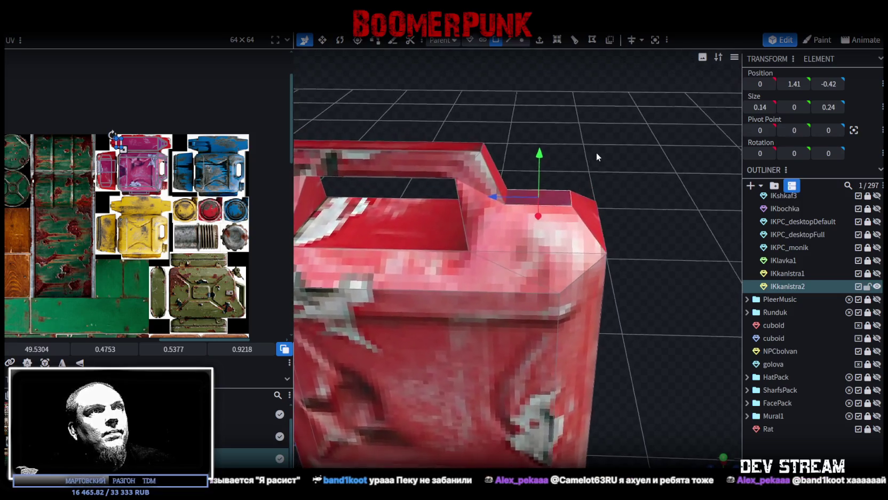
{"action": "scroll", "coordinate": [588, 163], "scroll_direction": "up", "scroll_amount": 3}
{"action": "right_click", "coordinate": [543, 215]}
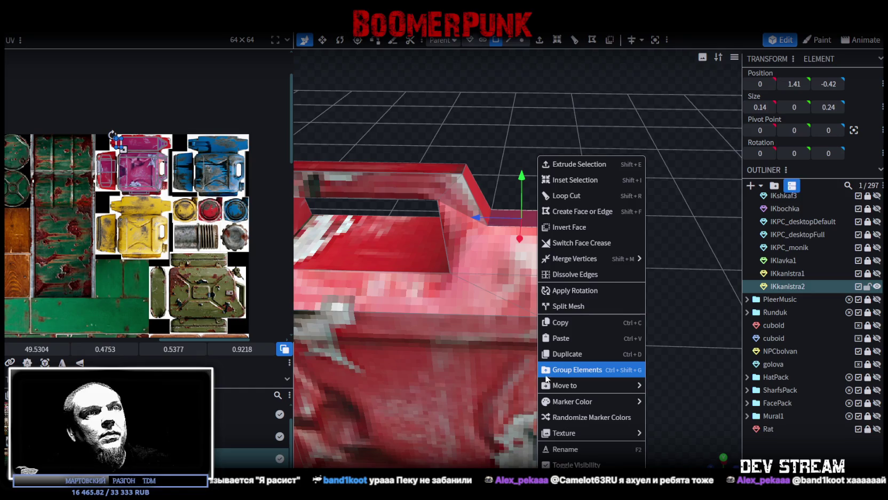
{"action": "mouse_move", "coordinate": [497, 131]}
{"action": "left_mouse_down"}
{"action": "mouse_move", "coordinate": [487, 136]}
{"action": "mouse_move", "coordinate": [481, 122]}
{"action": "left_mouse_up"}
In edge mode, extrude the selected edge straight up by 0.1
{"action": "left_click", "coordinate": [509, 40]}
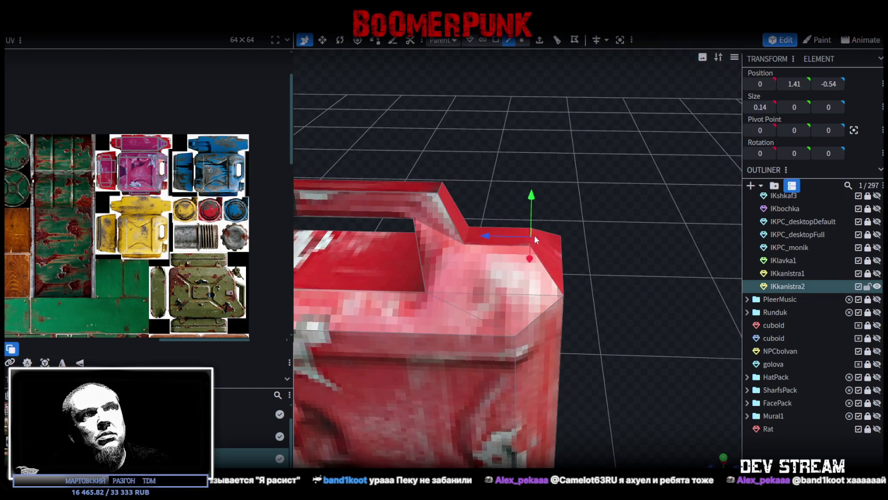
{"action": "left_click", "coordinate": [539, 40]}
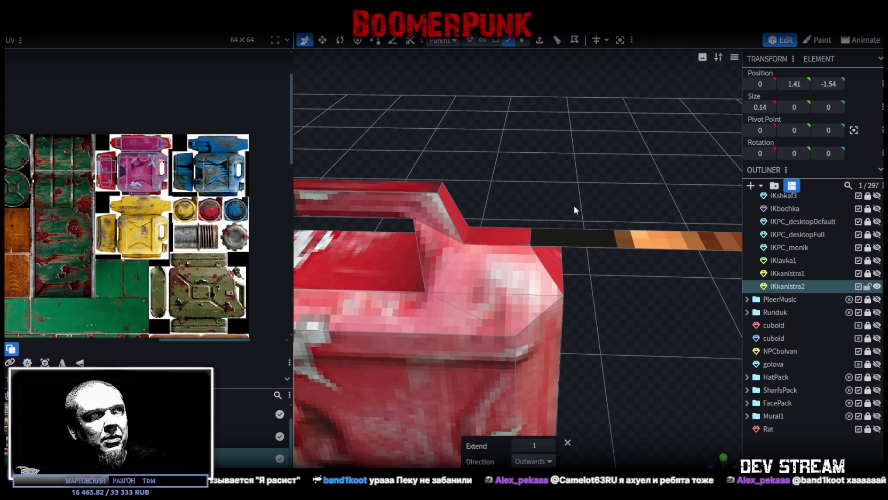
{"action": "left_click", "coordinate": [549, 461]}
{"action": "left_click", "coordinate": [546, 368]}
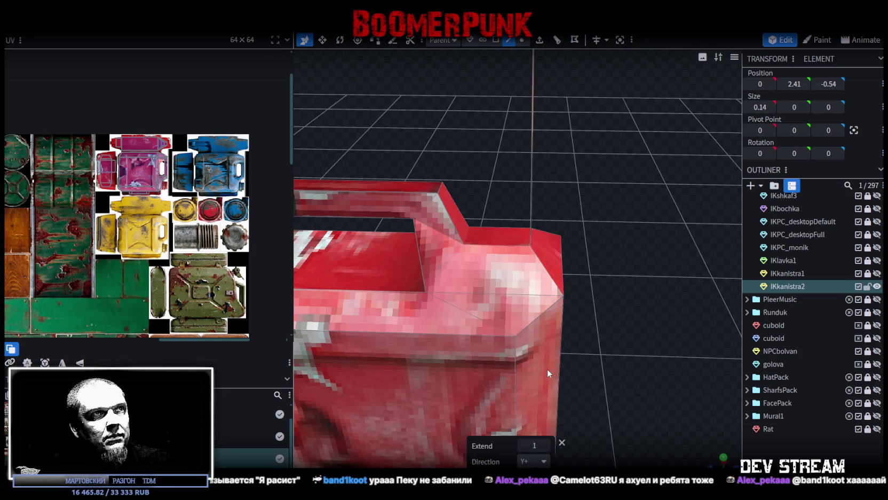
{"action": "left_click", "coordinate": [523, 445]}
{"action": "type", "text": "0.1"}
{"action": "mouse_move", "coordinate": [586, 366]}
{"action": "left_mouse_down"}
{"action": "mouse_move", "coordinate": [571, 310]}
{"action": "mouse_move", "coordinate": [640, 295]}
{"action": "mouse_move", "coordinate": [610, 292]}
{"action": "left_mouse_up"}
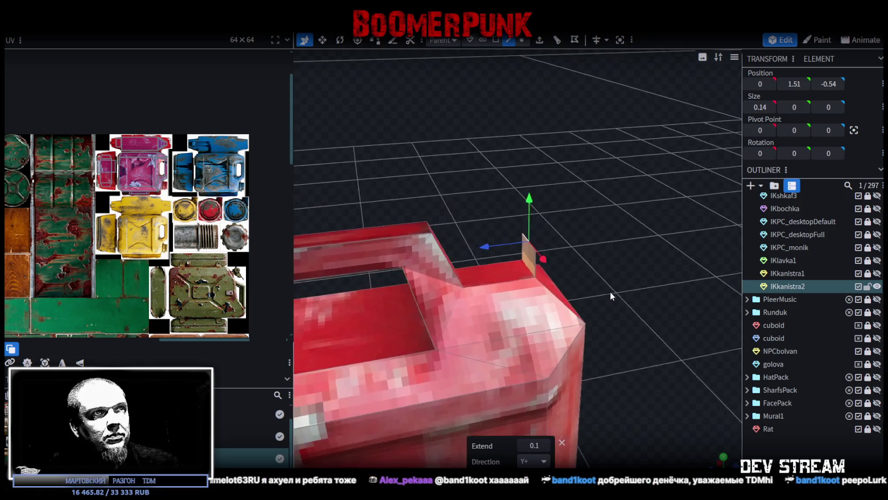
Extrude the edge again along Z+ by 0.1
{"action": "left_click", "coordinate": [539, 40]}
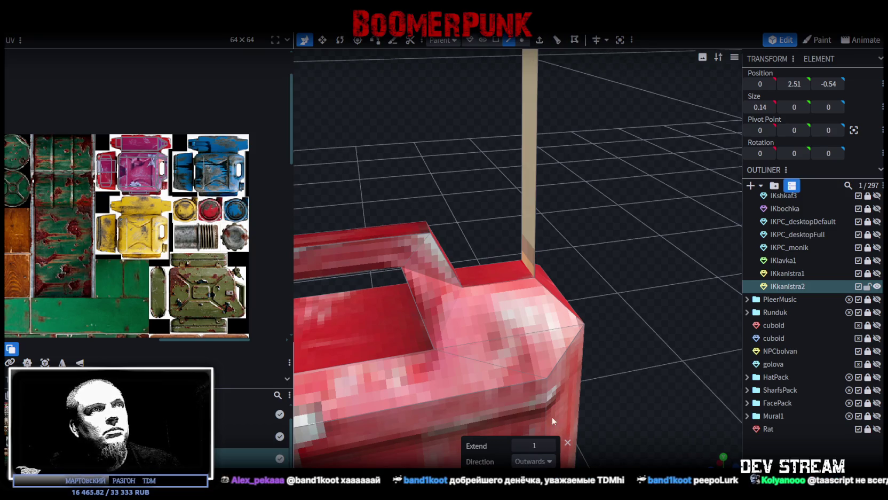
{"action": "left_click", "coordinate": [551, 462]}
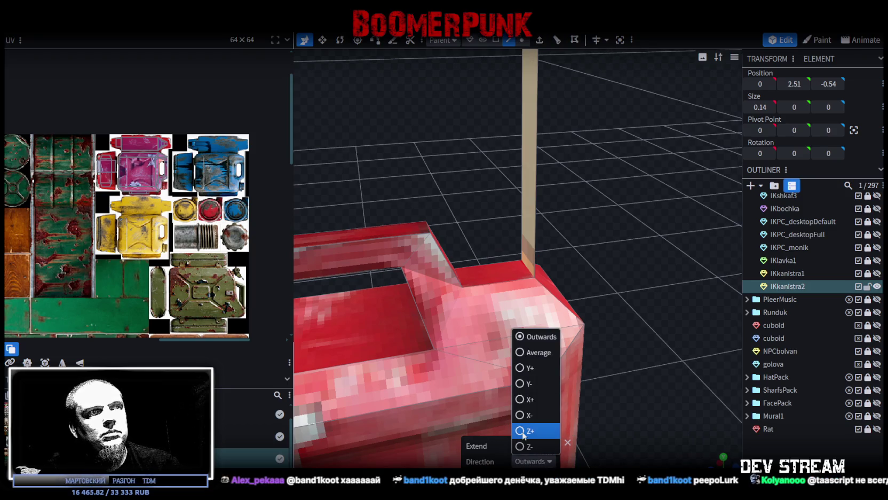
{"action": "left_click", "coordinate": [522, 431]}
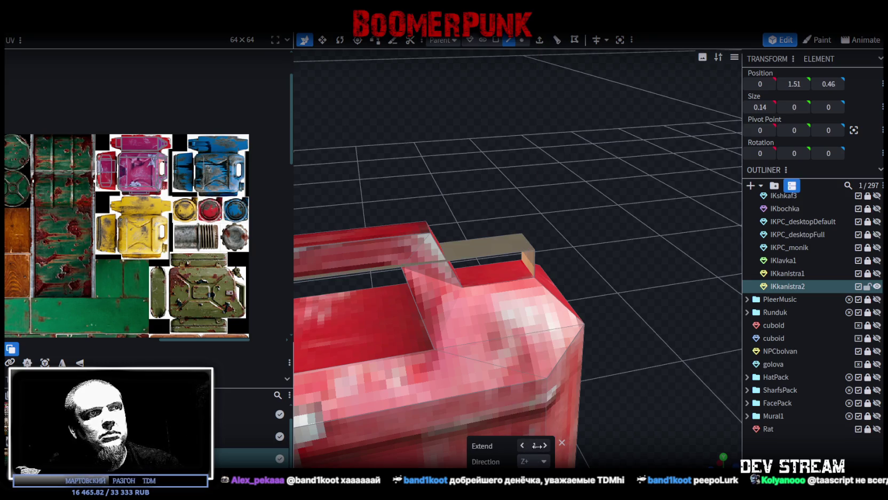
{"action": "left_click", "coordinate": [535, 445]}
{"action": "type", "text": "0.1"}
{"action": "key", "text": "Return"}
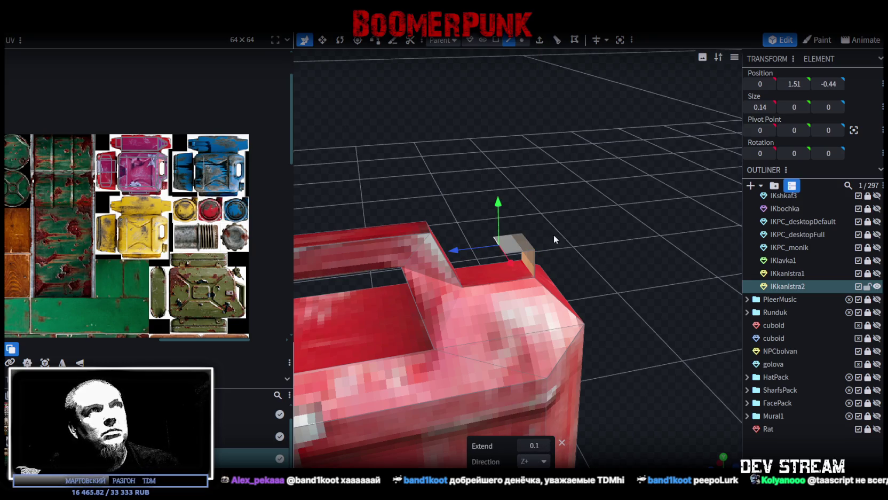
Extrude the cap edge once more downward along Y- by 0.1
{"action": "left_click", "coordinate": [539, 39]}
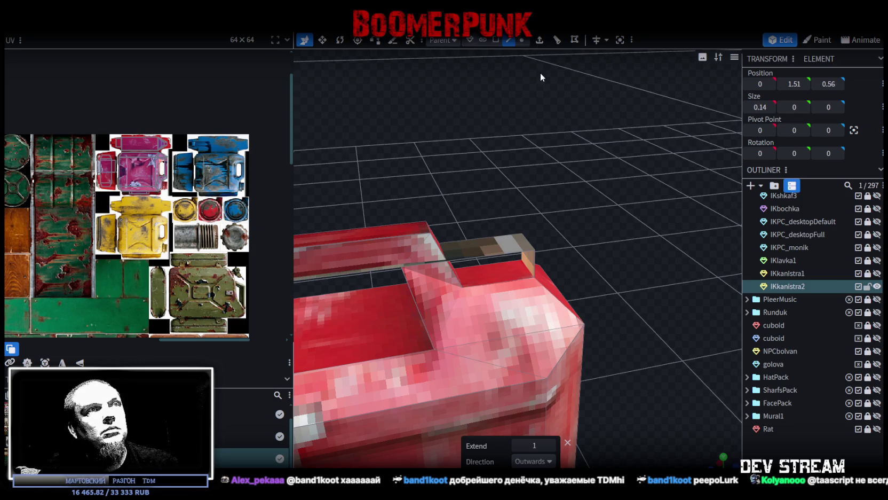
{"action": "left_click", "coordinate": [534, 461]}
{"action": "left_click", "coordinate": [523, 386]}
{"action": "left_click", "coordinate": [517, 445]}
{"action": "type", "text": "0.1"}
Select faces of the new small cap block while orbiting around the can
{"action": "left_click", "coordinate": [525, 262]}
{"action": "left_click", "coordinate": [507, 263]}
{"action": "mouse_move", "coordinate": [508, 262]}
{"action": "left_mouse_down"}
{"action": "mouse_move", "coordinate": [451, 265]}
{"action": "mouse_move", "coordinate": [660, 363]}
{"action": "mouse_move", "coordinate": [602, 332]}
{"action": "mouse_move", "coordinate": [562, 252]}
{"action": "mouse_move", "coordinate": [638, 221]}
{"action": "mouse_move", "coordinate": [604, 151]}
{"action": "left_mouse_up"}
{"action": "left_click", "coordinate": [564, 256]}
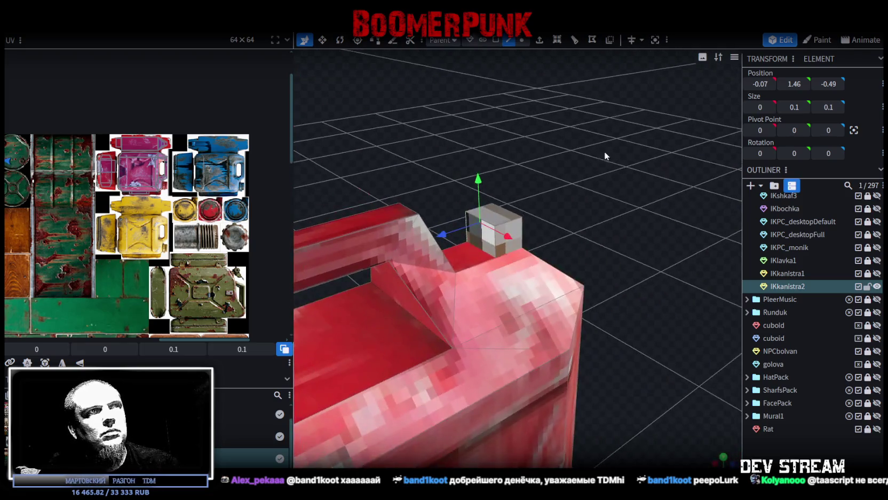
Set the cap's Z position to -0.4, undoing an accidental shift
{"action": "key", "text": "3"}
{"action": "left_click", "coordinate": [485, 247]}
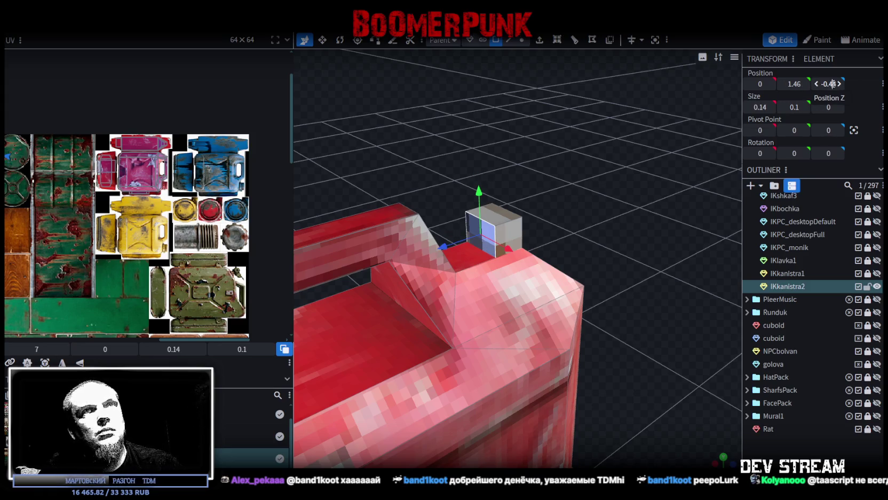
{"action": "left_click", "coordinate": [839, 84]}
{"action": "mouse_move", "coordinate": [609, 152]}
{"action": "left_mouse_down"}
{"action": "mouse_move", "coordinate": [576, 149]}
{"action": "mouse_move", "coordinate": [560, 179]}
{"action": "mouse_move", "coordinate": [614, 160]}
{"action": "left_mouse_up"}
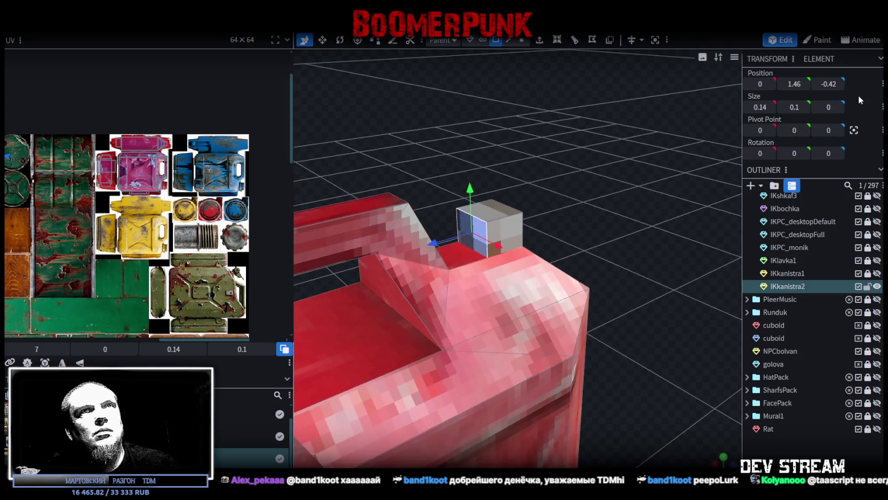
{"action": "left_click_drag", "start_coordinate": [835, 83], "coordinate": [826, 85]}
{"action": "key", "text": "ctrl+z"}
{"action": "left_click", "coordinate": [830, 84]}
{"action": "key", "text": "BackSpace"}
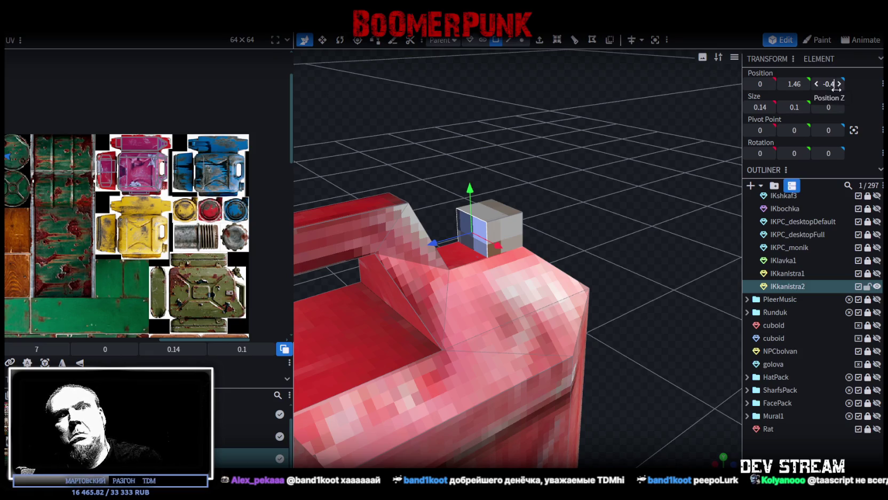
{"action": "key", "text": "Return"}
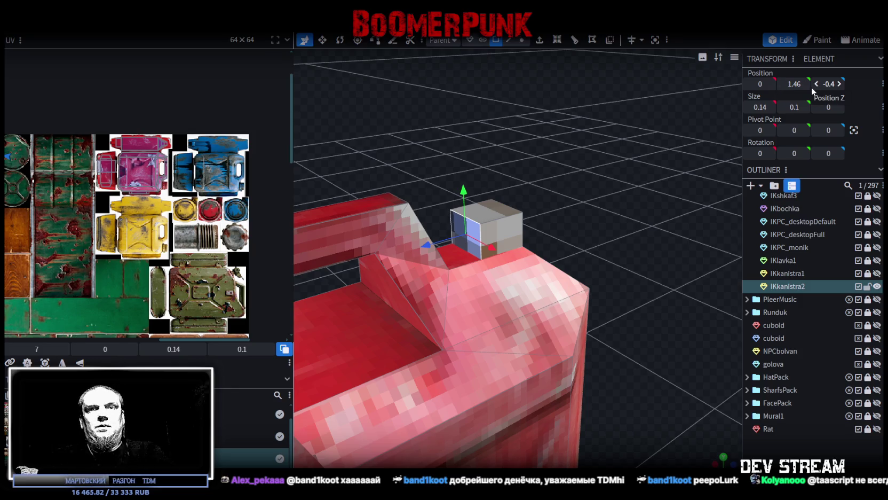
{"action": "mouse_move", "coordinate": [385, 142]}
{"action": "left_mouse_down"}
{"action": "mouse_move", "coordinate": [532, 163]}
{"action": "mouse_move", "coordinate": [447, 133]}
{"action": "mouse_move", "coordinate": [552, 211]}
{"action": "left_mouse_up"}
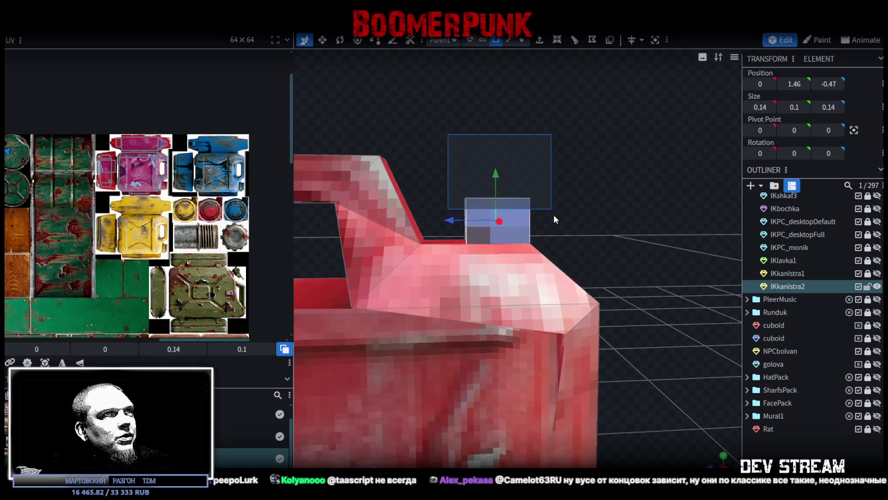
Select the small cap cube and project its face UV from the current view
{"action": "left_click", "coordinate": [724, 457]}
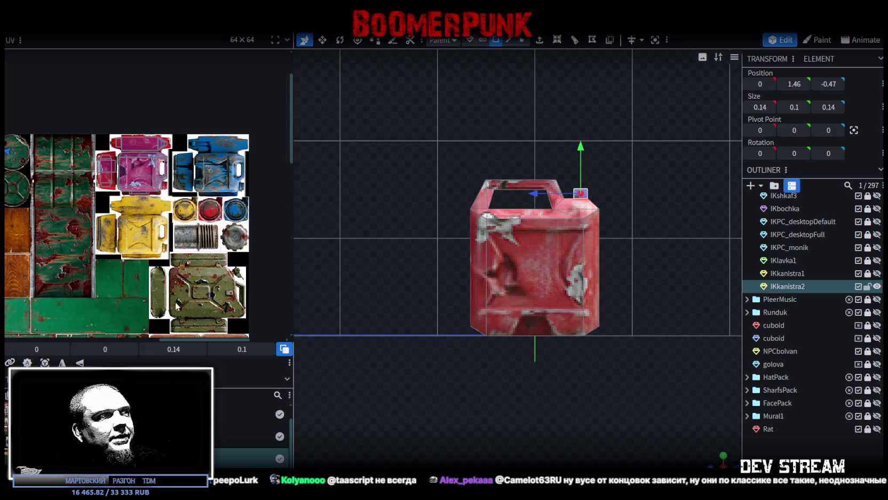
{"action": "left_click", "coordinate": [45, 362]}
{"action": "middle_click_drag", "start_coordinate": [9, 170], "coordinate": [214, 201]}
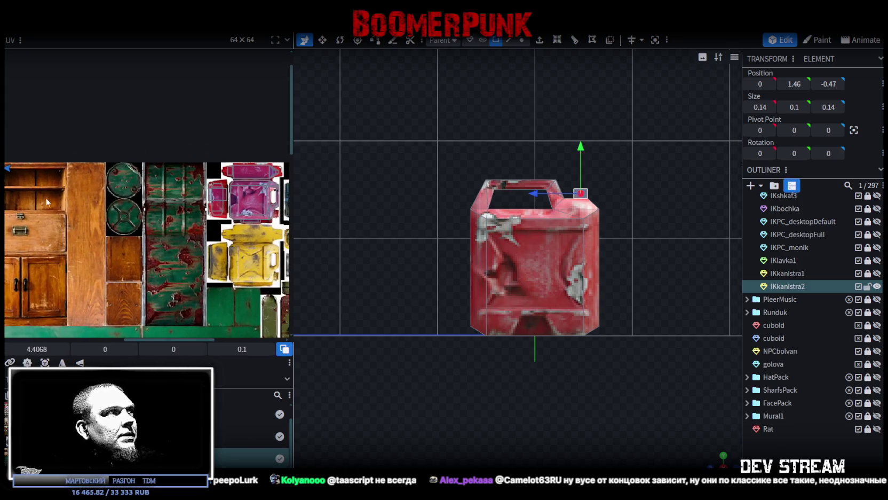
{"action": "mouse_move", "coordinate": [155, 186]}
{"action": "left_mouse_down"}
{"action": "mouse_move", "coordinate": [233, 261]}
{"action": "mouse_move", "coordinate": [215, 233]}
{"action": "mouse_move", "coordinate": [224, 224]}
{"action": "left_mouse_up"}
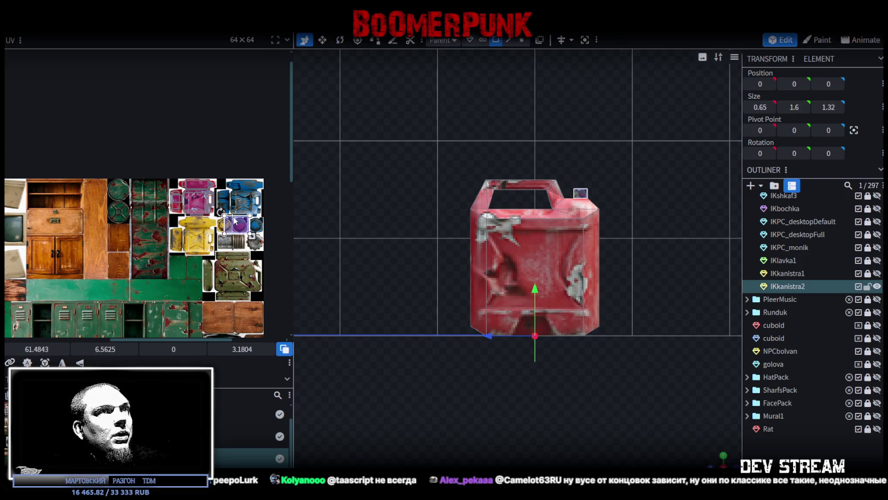
Move and shrink the UV box onto a small dark red strip of the atlas
{"action": "scroll", "coordinate": [224, 219], "scroll_direction": "up", "scroll_amount": 2}
{"action": "scroll", "coordinate": [224, 219], "scroll_direction": "up", "scroll_amount": 2}
{"action": "left_click_drag", "start_coordinate": [241, 240], "coordinate": [152, 229]}
{"action": "scroll", "coordinate": [151, 231], "scroll_direction": "up", "scroll_amount": 2}
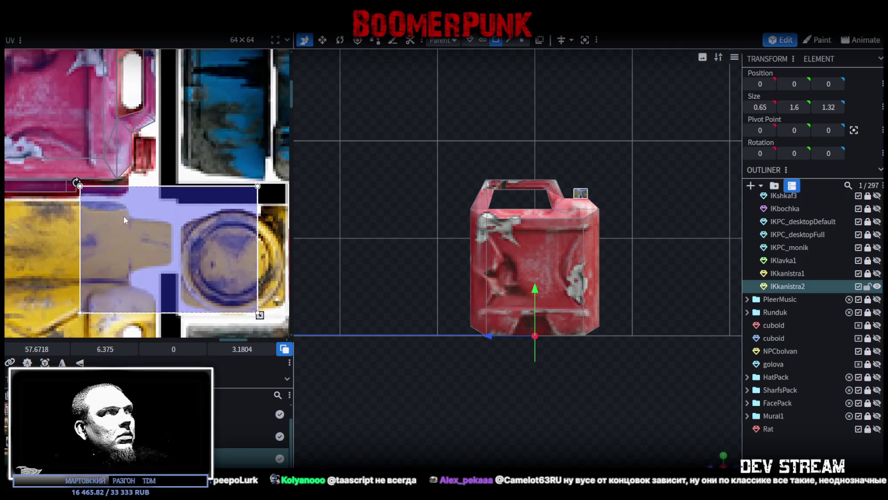
{"action": "scroll", "coordinate": [123, 215], "scroll_direction": "up", "scroll_amount": 1}
{"action": "left_click_drag", "start_coordinate": [108, 207], "coordinate": [106, 205]}
{"action": "scroll", "coordinate": [105, 205], "scroll_direction": "down", "scroll_amount": 3}
{"action": "mouse_move", "coordinate": [208, 275]}
{"action": "left_mouse_down"}
{"action": "mouse_move", "coordinate": [107, 205]}
{"action": "mouse_move", "coordinate": [116, 210]}
{"action": "left_mouse_up"}
{"action": "scroll", "coordinate": [107, 206], "scroll_direction": "up", "scroll_amount": 2}
{"action": "scroll", "coordinate": [107, 205], "scroll_direction": "up", "scroll_amount": 1}
{"action": "scroll", "coordinate": [649, 280], "scroll_direction": "up", "scroll_amount": 2}
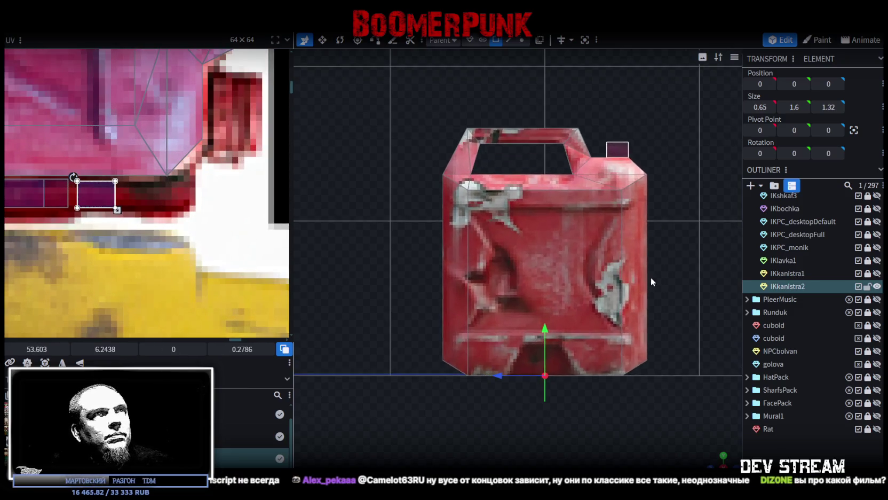
{"action": "scroll", "coordinate": [630, 417], "scroll_direction": "up", "scroll_amount": 2}
{"action": "scroll", "coordinate": [667, 438], "scroll_direction": "up", "scroll_amount": 1}
Look straight down on the can and select the cap cube
{"action": "left_click_drag", "start_coordinate": [688, 452], "coordinate": [612, 309]}
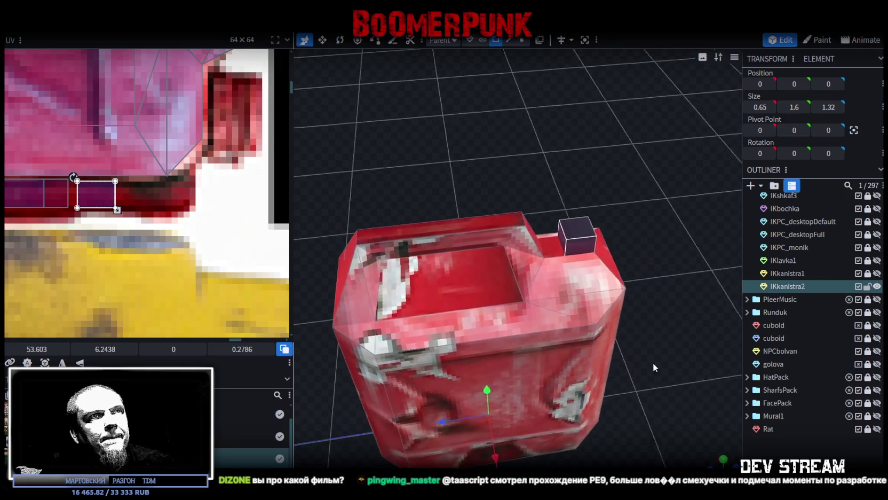
{"action": "scroll", "coordinate": [613, 309], "scroll_direction": "up", "scroll_amount": 3}
{"action": "left_click", "coordinate": [542, 267]}
{"action": "left_click_drag", "start_coordinate": [644, 285], "coordinate": [567, 393]}
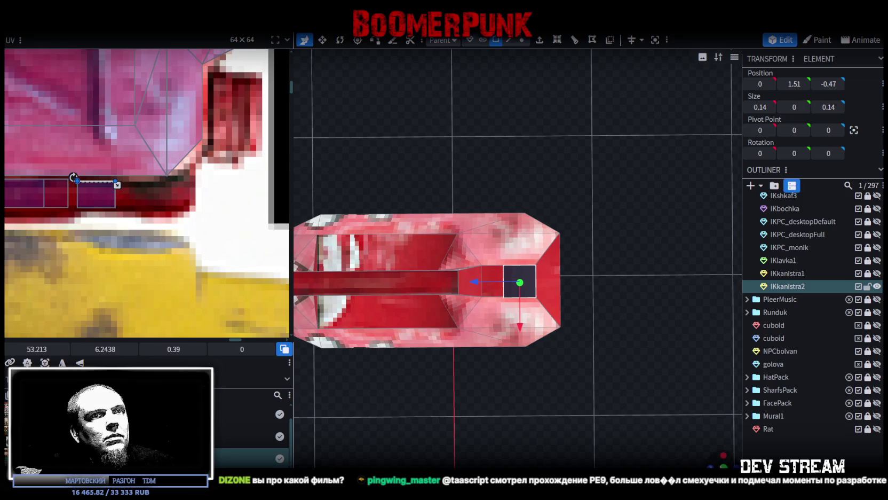
Project the cap's top face UV from view and enlarge it on the atlas
{"action": "left_click", "coordinate": [723, 462]}
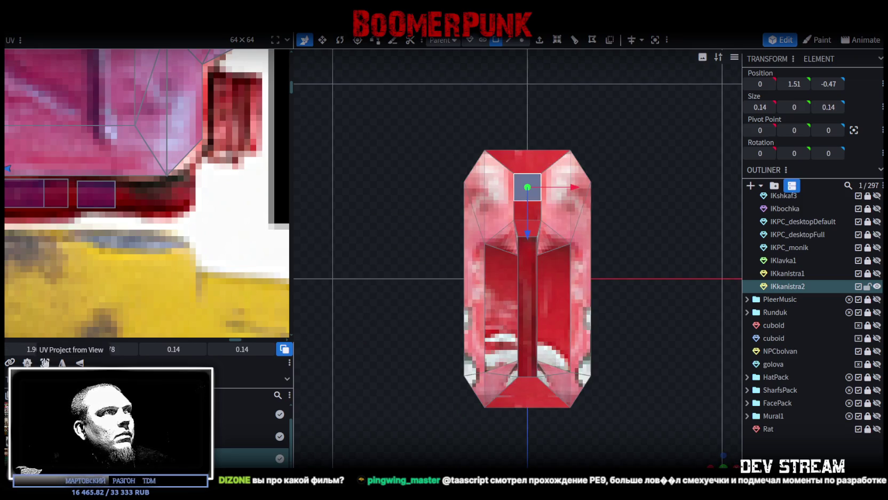
{"action": "scroll", "coordinate": [88, 225], "scroll_direction": "down", "scroll_amount": 3}
{"action": "scroll", "coordinate": [88, 225], "scroll_direction": "down", "scroll_amount": 3}
{"action": "scroll", "coordinate": [133, 214], "scroll_direction": "down", "scroll_amount": 5}
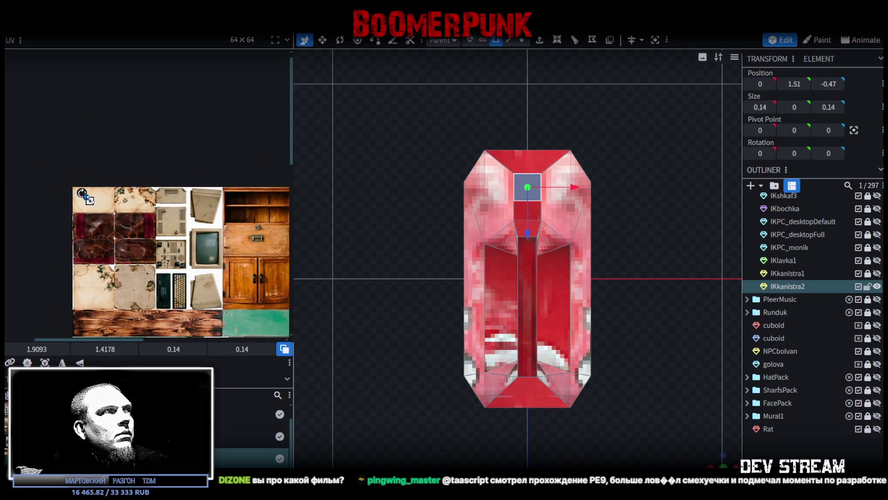
{"action": "mouse_move", "coordinate": [89, 202]}
{"action": "left_mouse_down"}
{"action": "mouse_move", "coordinate": [133, 236]}
{"action": "mouse_move", "coordinate": [240, 243]}
{"action": "left_mouse_up"}
{"action": "scroll", "coordinate": [244, 272], "scroll_direction": "right", "scroll_amount": 10}
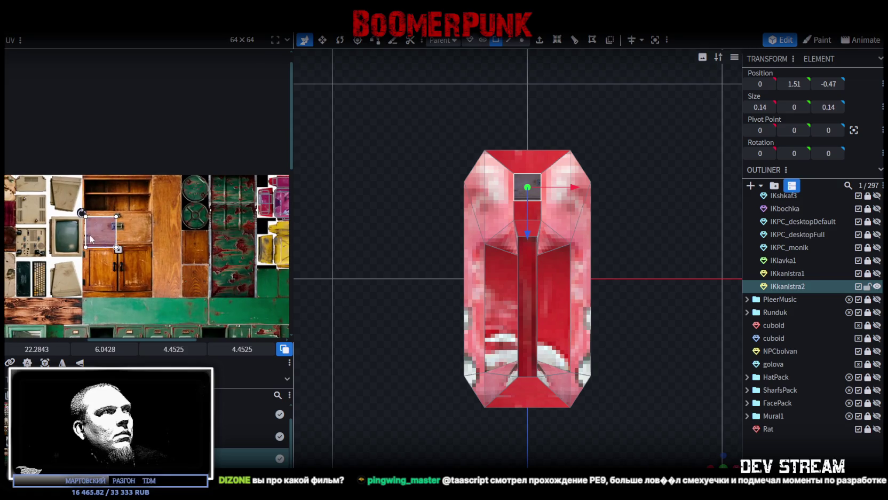
{"action": "mouse_move", "coordinate": [133, 224]}
{"action": "left_mouse_down"}
{"action": "mouse_move", "coordinate": [97, 220]}
{"action": "mouse_move", "coordinate": [181, 234]}
{"action": "mouse_move", "coordinate": [152, 266]}
{"action": "mouse_move", "coordinate": [155, 257]}
{"action": "left_mouse_up"}
Shrink and fine-tune the UV box over the round red cap texture, then deselect
{"action": "scroll", "coordinate": [89, 220], "scroll_direction": "right", "scroll_amount": 1}
{"action": "scroll", "coordinate": [160, 238], "scroll_direction": "up", "scroll_amount": 2}
{"action": "scroll", "coordinate": [155, 239], "scroll_direction": "up", "scroll_amount": 3}
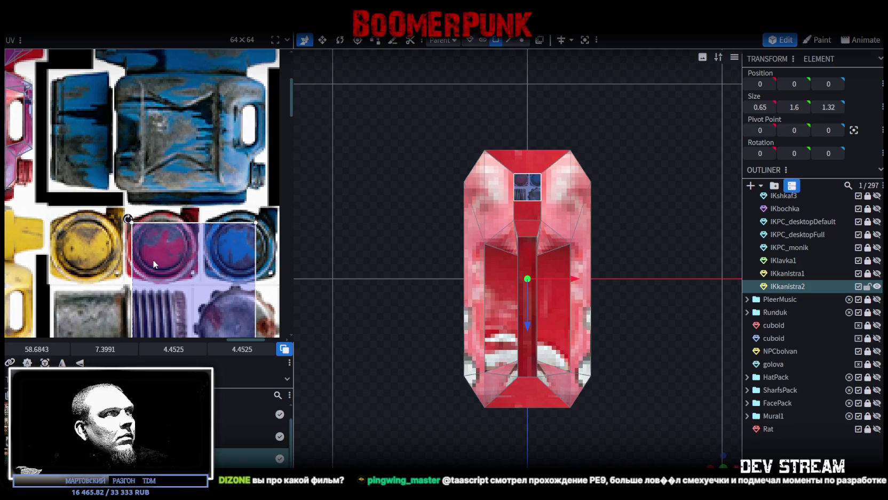
{"action": "scroll", "coordinate": [198, 263], "scroll_direction": "down", "scroll_amount": 1}
{"action": "scroll", "coordinate": [198, 263], "scroll_direction": "down", "scroll_amount": 1}
{"action": "scroll", "coordinate": [198, 263], "scroll_direction": "right", "scroll_amount": 1}
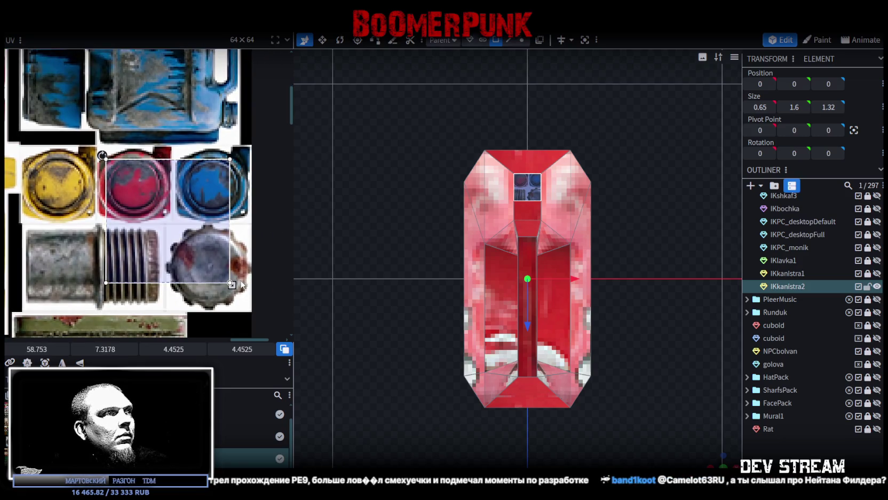
{"action": "left_click_drag", "start_coordinate": [227, 284], "coordinate": [166, 242]}
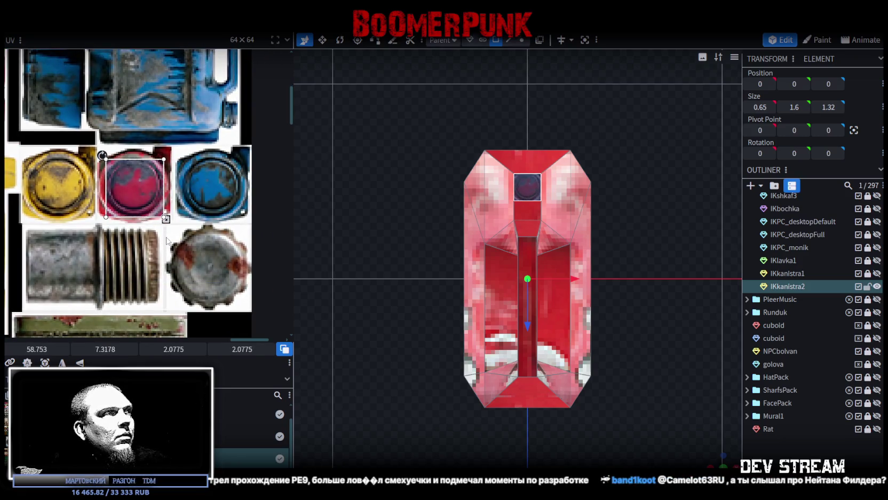
{"action": "scroll", "coordinate": [136, 174], "scroll_direction": "up", "scroll_amount": 2}
{"action": "left_click_drag", "start_coordinate": [136, 173], "coordinate": [135, 196]}
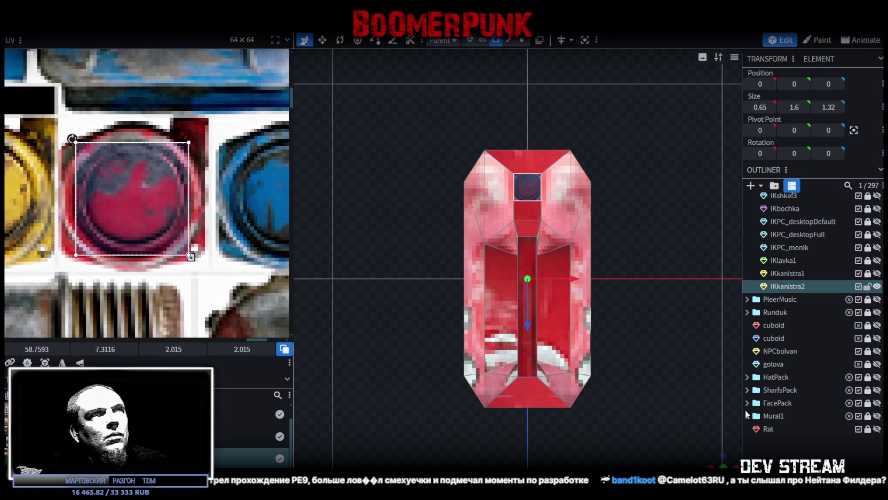
{"action": "scroll", "coordinate": [715, 459], "scroll_direction": "up", "scroll_amount": 5}
{"action": "mouse_move", "coordinate": [715, 459]}
{"action": "left_mouse_down"}
{"action": "mouse_move", "coordinate": [649, 377]}
{"action": "mouse_move", "coordinate": [561, 317]}
{"action": "mouse_move", "coordinate": [638, 307]}
{"action": "mouse_move", "coordinate": [607, 314]}
{"action": "mouse_move", "coordinate": [624, 293]}
{"action": "mouse_move", "coordinate": [678, 273]}
{"action": "mouse_move", "coordinate": [706, 275]}
{"action": "left_mouse_up"}
{"action": "left_click", "coordinate": [649, 377]}
{"action": "scroll", "coordinate": [649, 372], "scroll_direction": "down", "scroll_amount": 5}
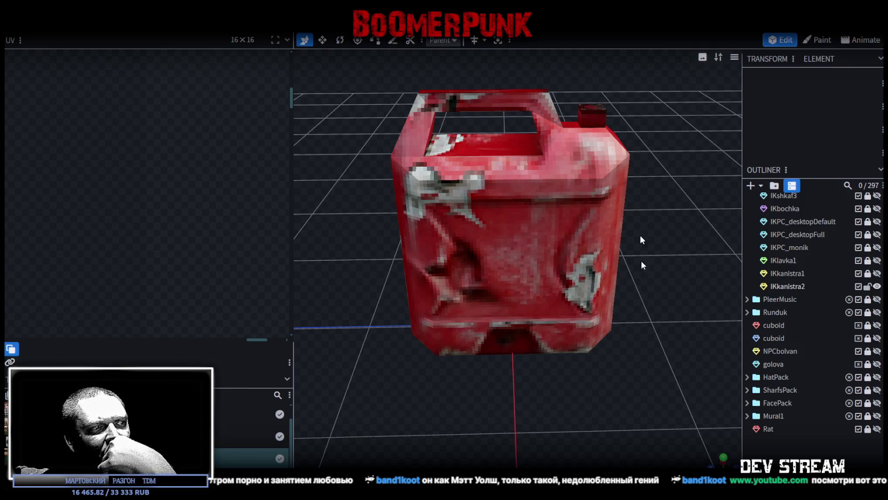
{"action": "key", "text": "alt+Tab"}
{"action": "left_click_drag", "start_coordinate": [635, 71], "coordinate": [647, 65]}
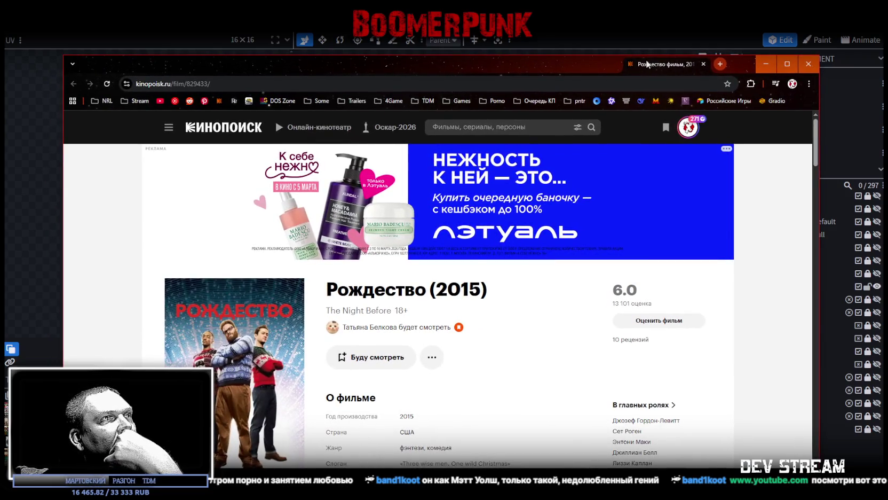
{"action": "left_click", "coordinate": [409, 328]}
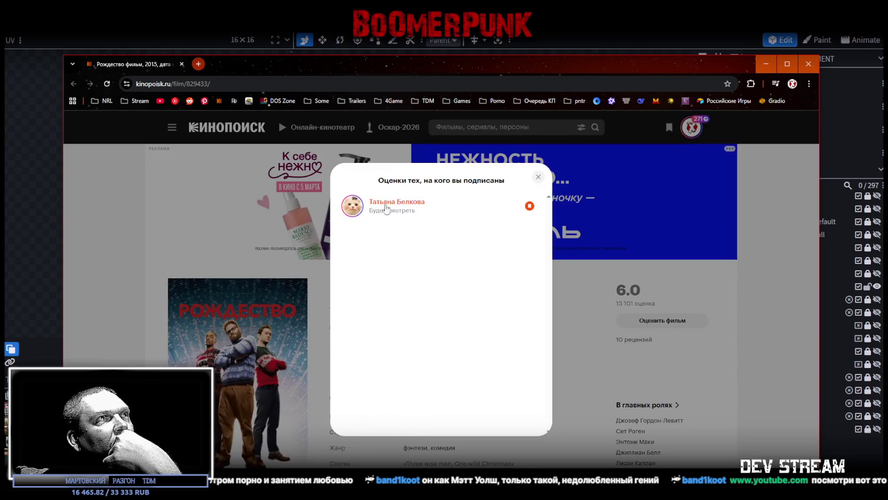
{"action": "left_click", "coordinate": [538, 177]}
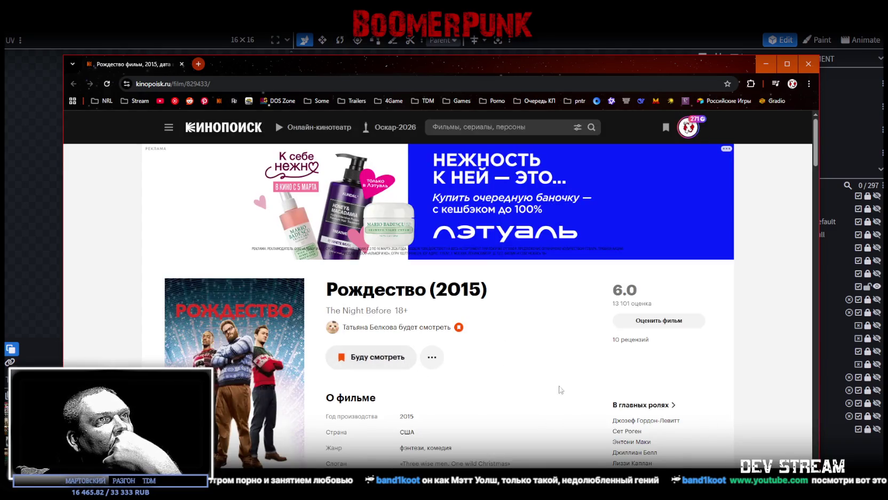
{"action": "scroll", "coordinate": [607, 406], "scroll_direction": "down", "scroll_amount": 1}
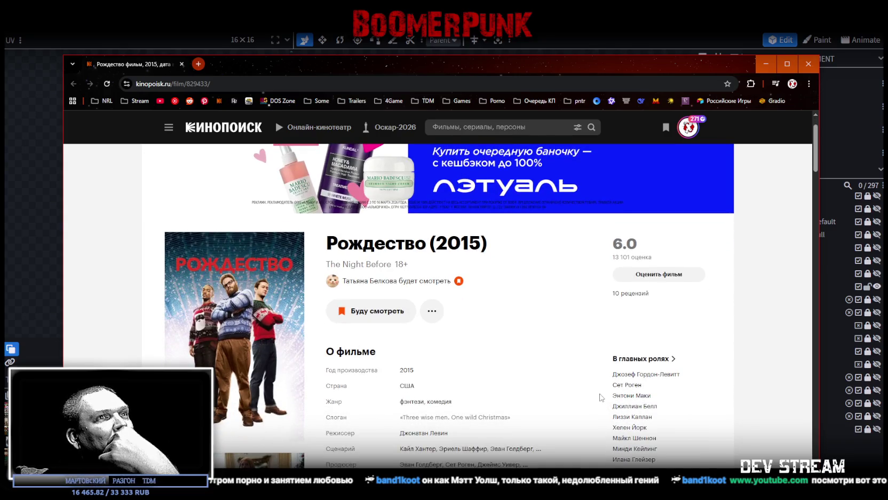
{"action": "mouse_move", "coordinate": [634, 442]}
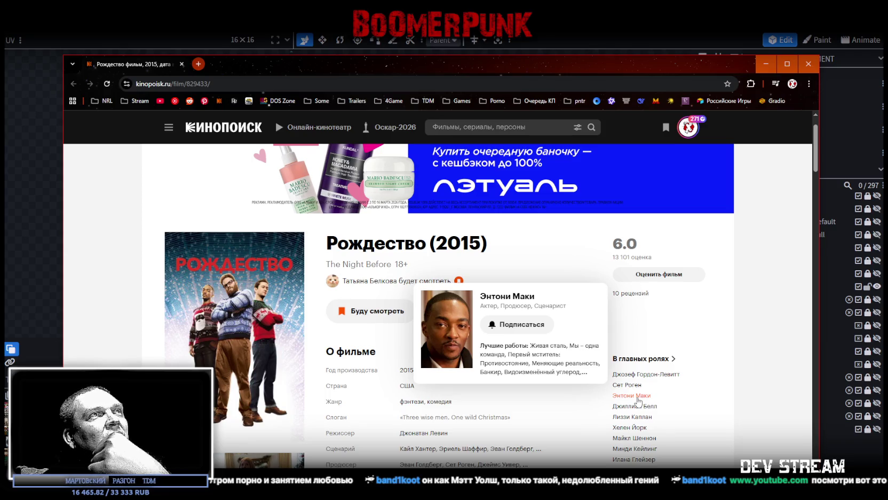
{"action": "key", "text": "super+Down"}
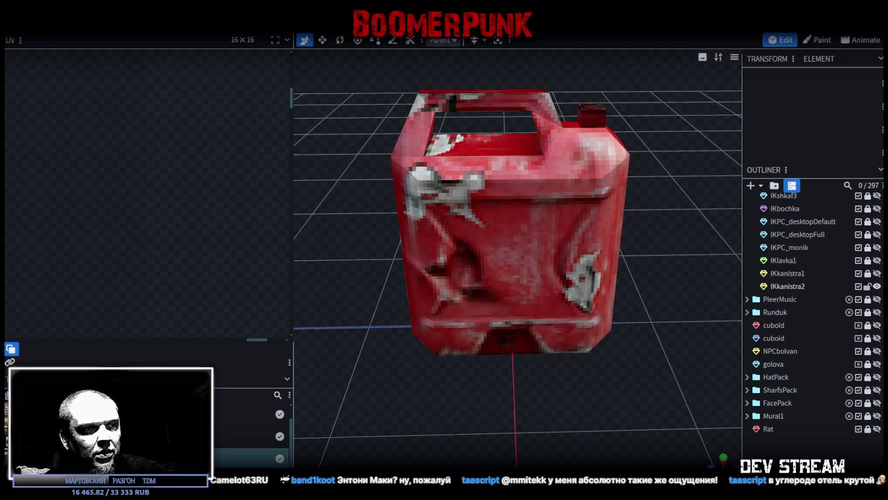
{"action": "key", "text": "alt+Tab"}
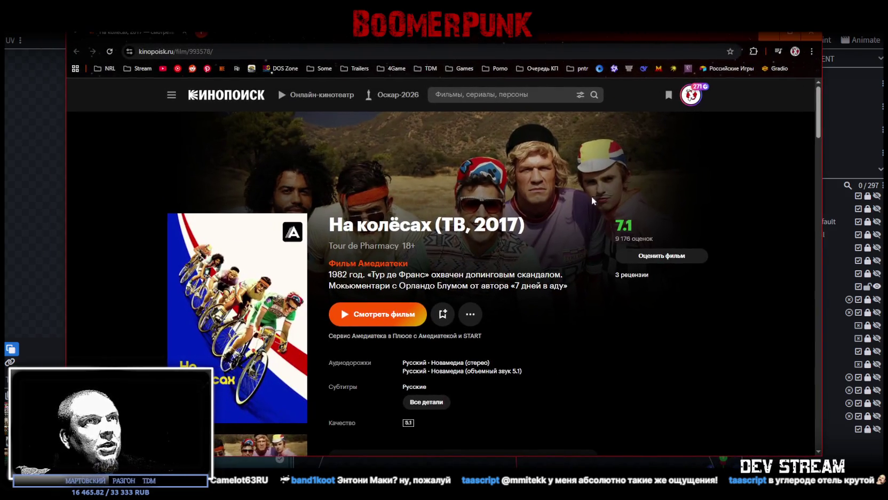
Bookmark 'На колёсах' (2017) to the Kinopoisk watchlist and switch back with Alt+Tab
{"action": "scroll", "coordinate": [605, 344], "scroll_direction": "down", "scroll_amount": 4}
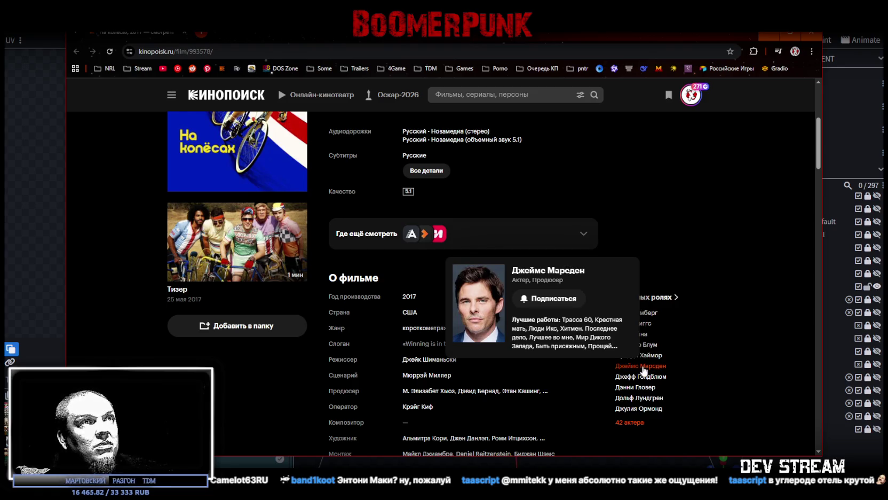
{"action": "mouse_move", "coordinate": [640, 377]}
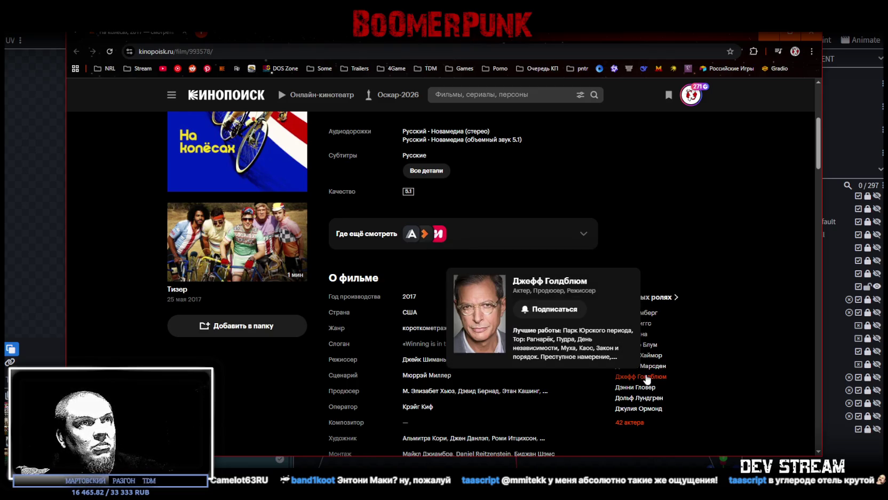
{"action": "scroll", "coordinate": [710, 336], "scroll_direction": "up", "scroll_amount": 4}
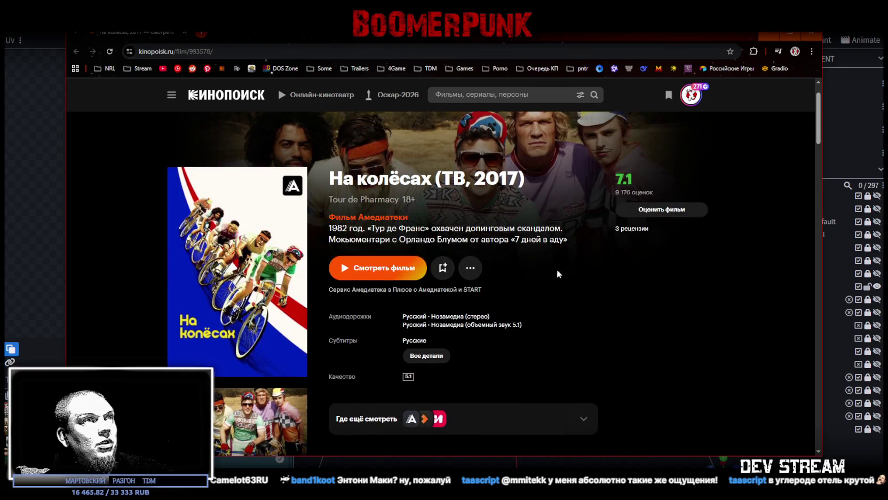
{"action": "left_click", "coordinate": [443, 268]}
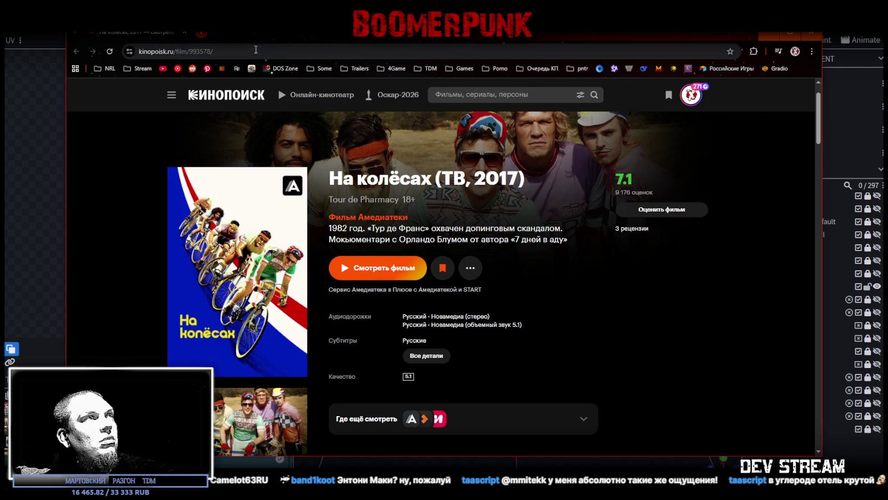
{"action": "key", "text": "alt+Tab"}
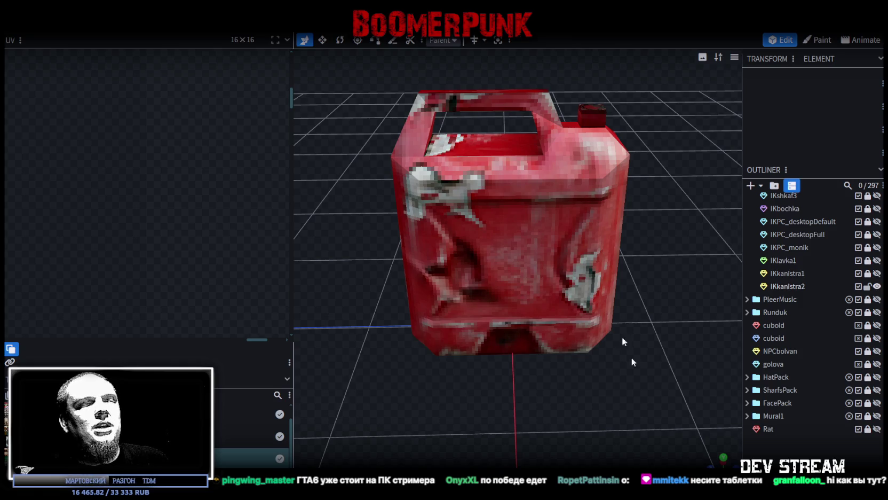
{"action": "key", "text": "alt+Tab"}
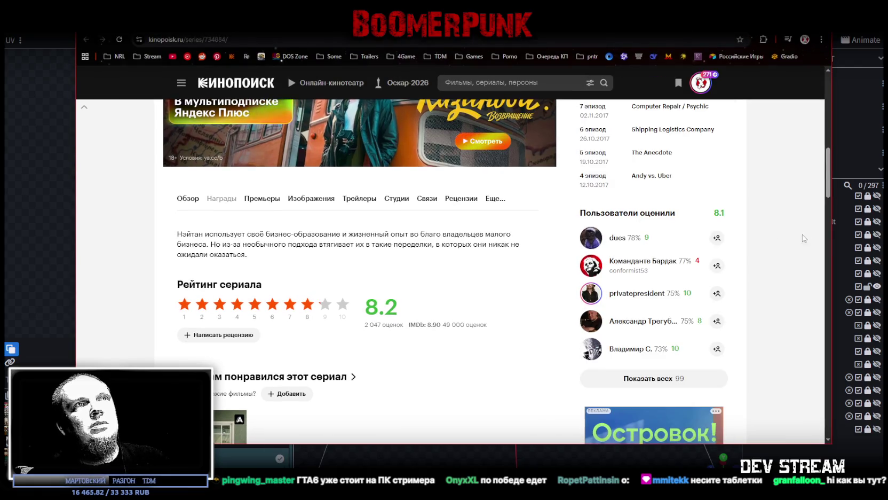
{"action": "scroll", "coordinate": [637, 249], "scroll_direction": "down", "scroll_amount": 1}
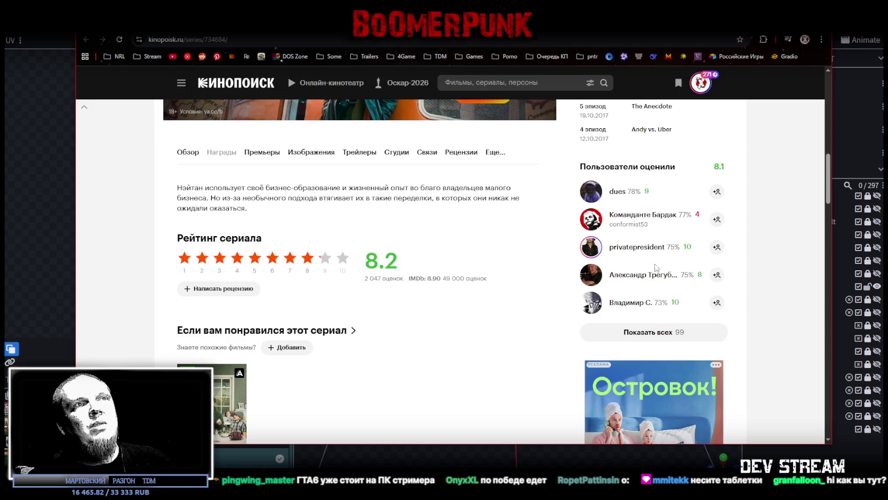
{"action": "scroll", "coordinate": [657, 268], "scroll_direction": "down", "scroll_amount": 1}
{"action": "scroll", "coordinate": [614, 271], "scroll_direction": "up", "scroll_amount": 4}
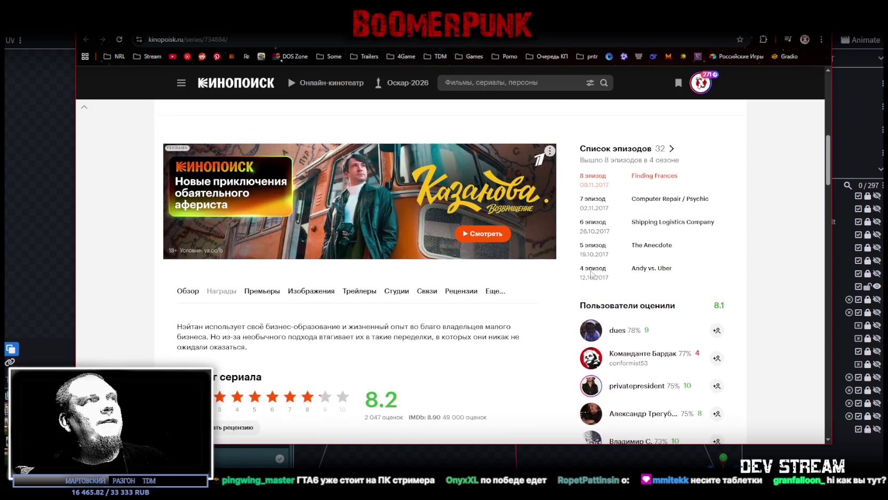
{"action": "scroll", "coordinate": [591, 275], "scroll_direction": "down", "scroll_amount": 1}
{"action": "left_click_drag", "start_coordinate": [208, 279], "coordinate": [390, 277]}
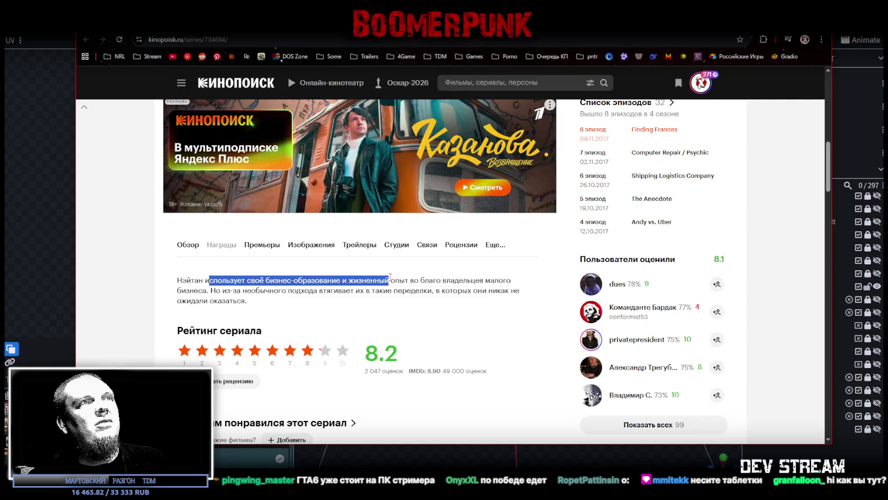
{"action": "left_click", "coordinate": [197, 294]}
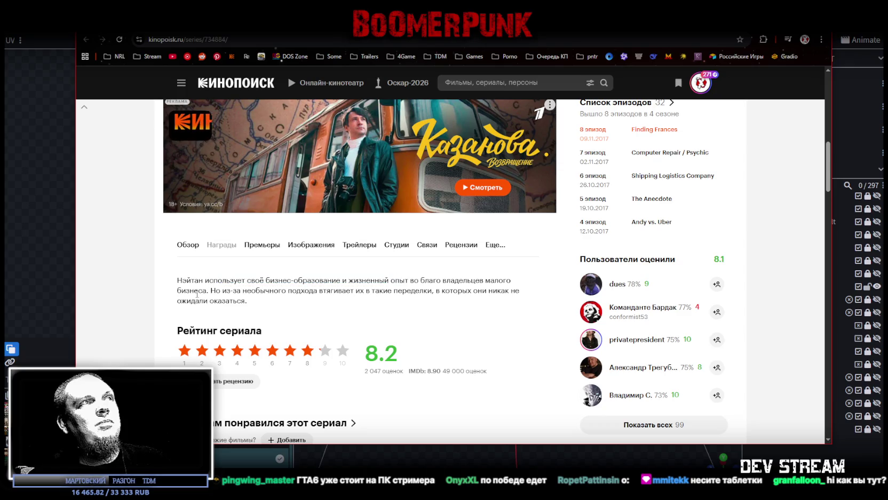
{"action": "left_click_drag", "start_coordinate": [211, 290], "coordinate": [411, 294]}
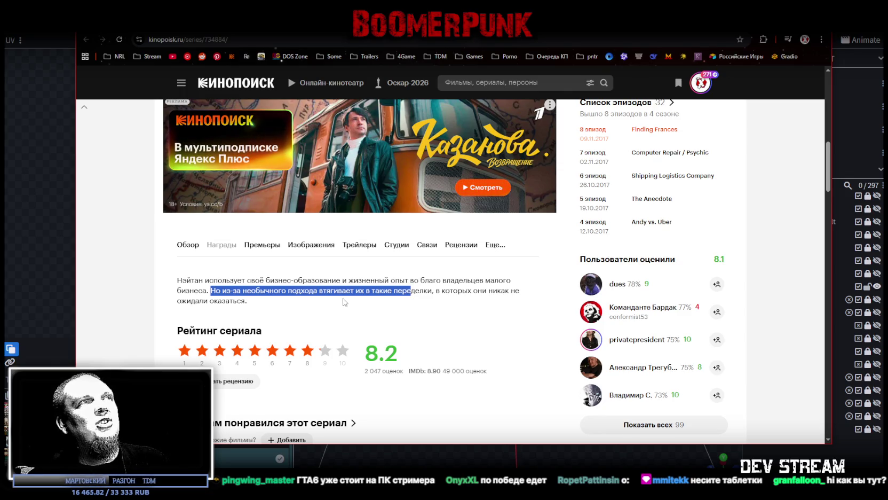
{"action": "scroll", "coordinate": [347, 305], "scroll_direction": "down", "scroll_amount": 5}
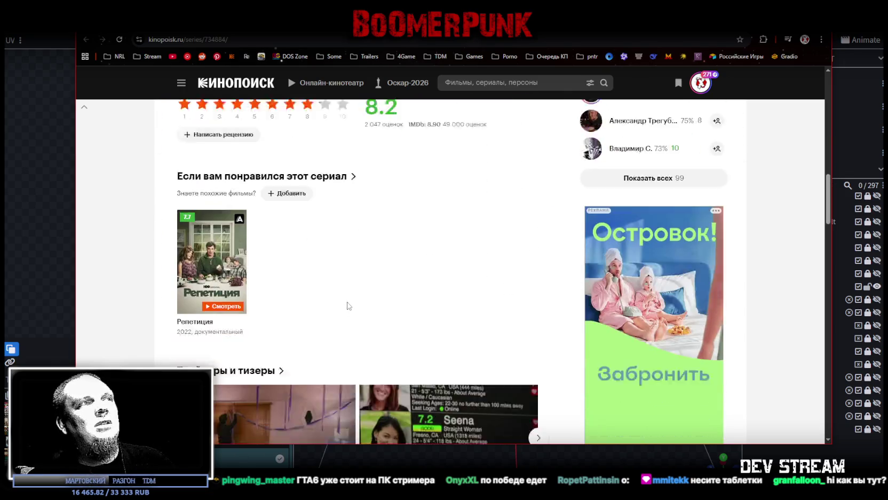
{"action": "scroll", "coordinate": [348, 306], "scroll_direction": "down", "scroll_amount": 4}
{"action": "scroll", "coordinate": [348, 305], "scroll_direction": "down", "scroll_amount": 2}
{"action": "scroll", "coordinate": [350, 306], "scroll_direction": "down", "scroll_amount": 4}
{"action": "scroll", "coordinate": [351, 306], "scroll_direction": "down", "scroll_amount": 4}
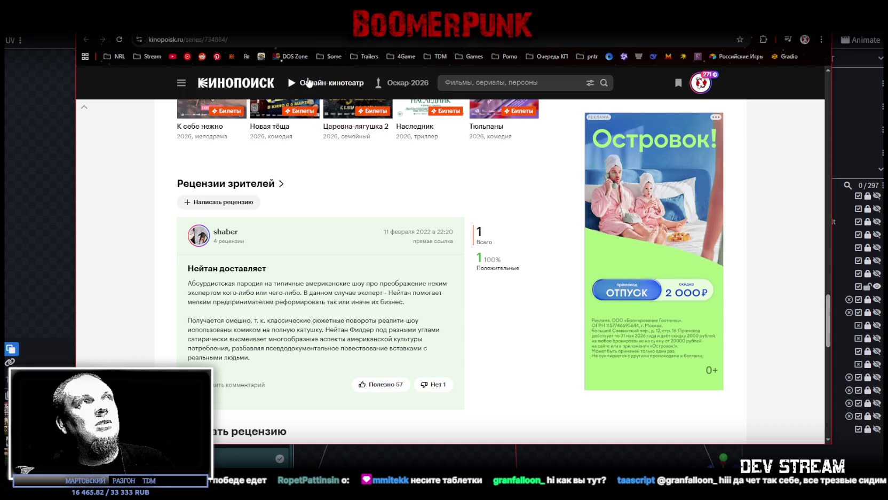
{"action": "key", "text": "alt+Tab"}
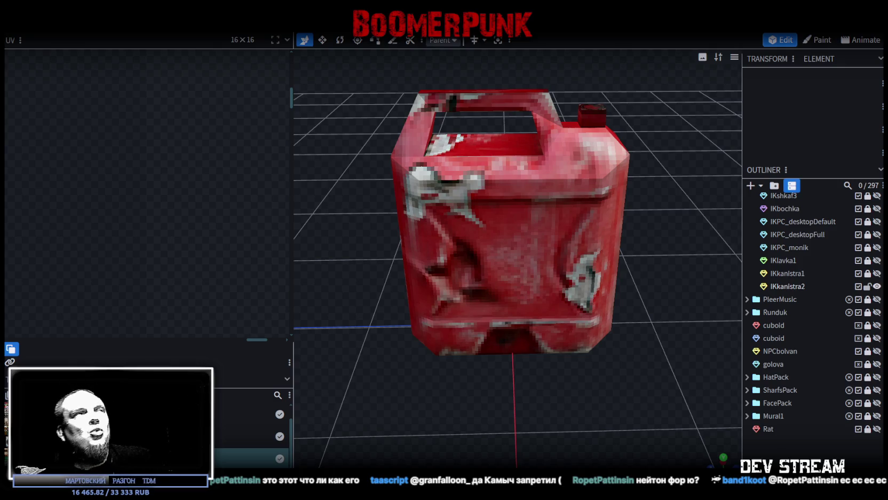
Select the IKkanistra2 canister element in the Outliner
{"action": "left_click", "coordinate": [574, 193]}
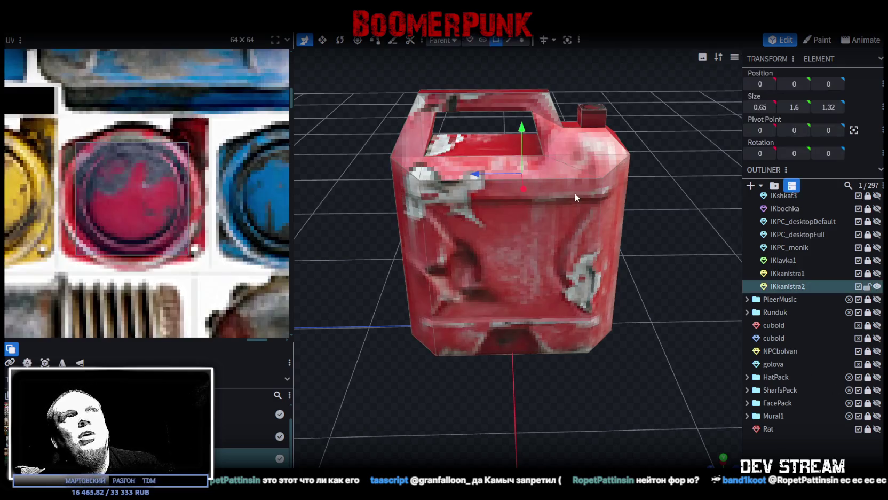
{"action": "left_click_drag", "start_coordinate": [675, 253], "coordinate": [672, 247]}
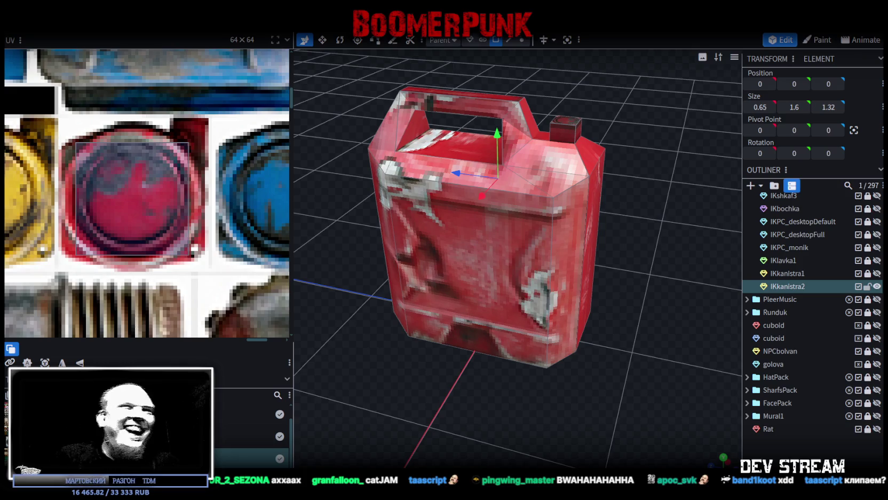
{"action": "left_click_drag", "start_coordinate": [720, 291], "coordinate": [588, 252]}
{"action": "scroll", "coordinate": [569, 268], "scroll_direction": "down", "scroll_amount": 3}
{"action": "left_click_drag", "start_coordinate": [594, 306], "coordinate": [420, 227]}
{"action": "mouse_move", "coordinate": [293, 162]}
{"action": "left_mouse_down"}
{"action": "mouse_move", "coordinate": [207, 164]}
{"action": "mouse_move", "coordinate": [483, 147]}
{"action": "left_mouse_up"}
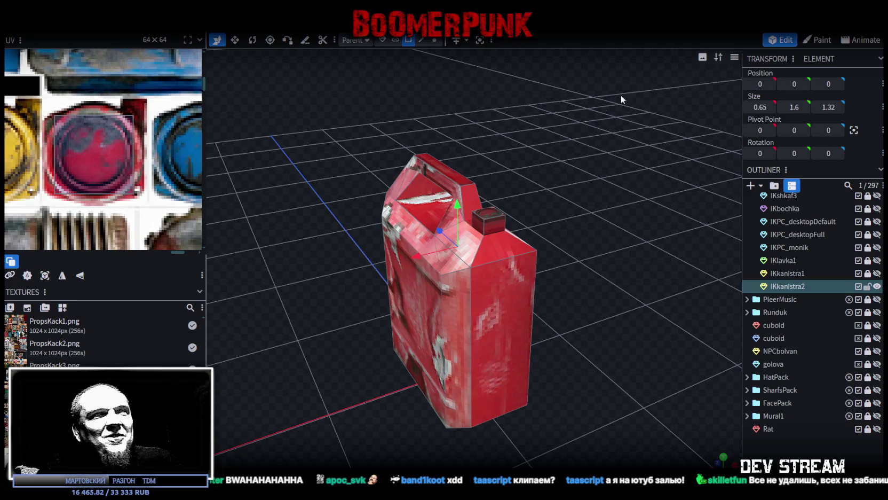
{"action": "left_click_drag", "start_coordinate": [637, 85], "coordinate": [520, 171]}
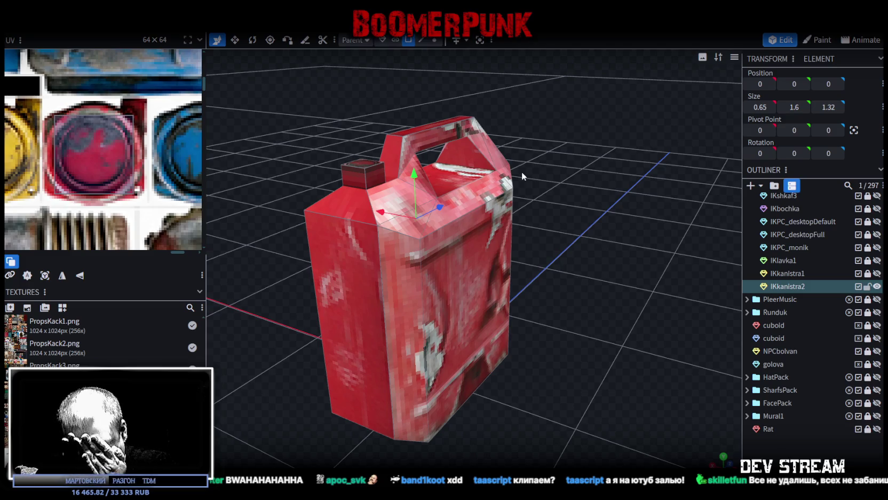
{"action": "left_click_drag", "start_coordinate": [520, 172], "coordinate": [509, 180]}
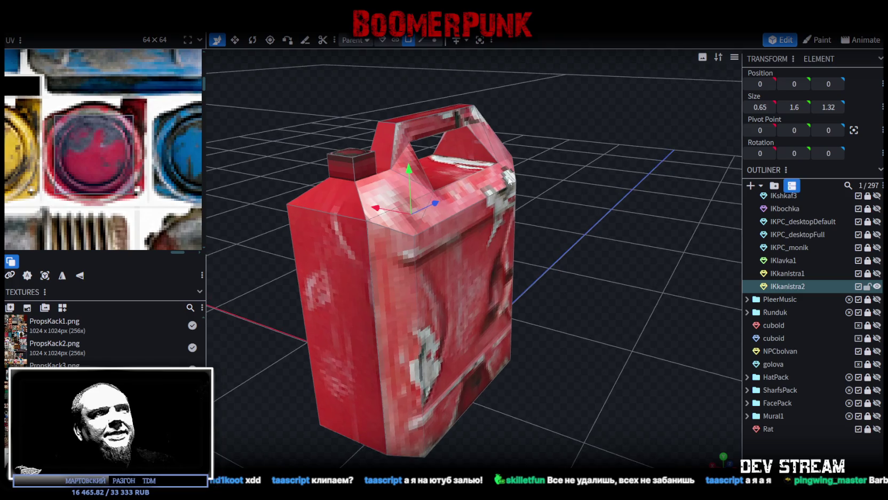
{"action": "mouse_move", "coordinate": [608, 161]}
{"action": "left_mouse_down"}
{"action": "mouse_move", "coordinate": [459, 170]}
{"action": "mouse_move", "coordinate": [483, 156]}
{"action": "mouse_move", "coordinate": [562, 158]}
{"action": "mouse_move", "coordinate": [558, 151]}
{"action": "left_mouse_up"}
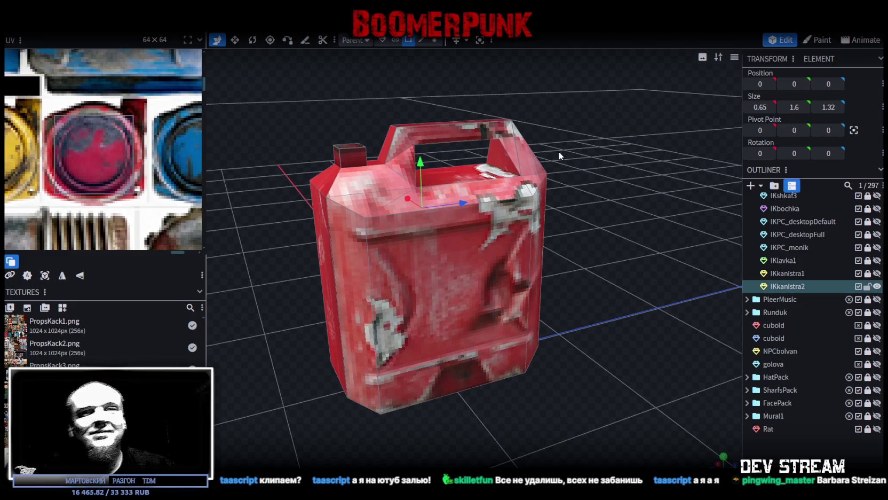
{"action": "left_click_drag", "start_coordinate": [347, 172], "coordinate": [370, 181]}
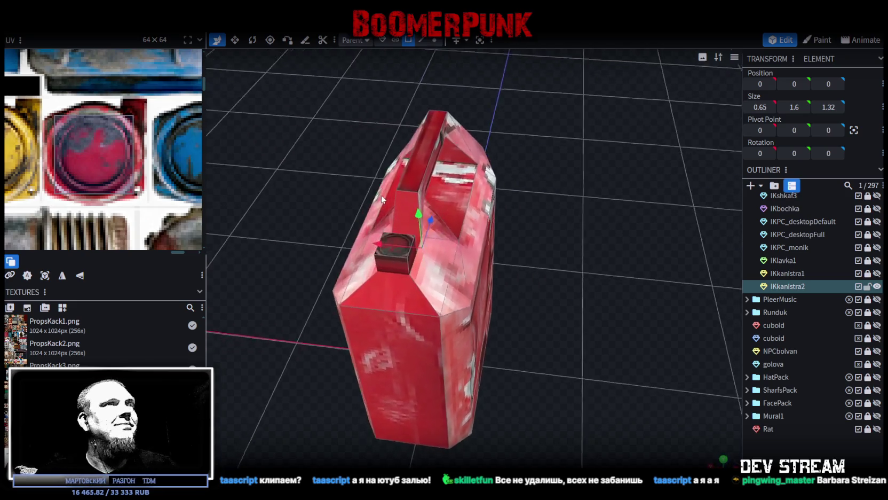
{"action": "scroll", "coordinate": [152, 209], "scroll_direction": "down", "scroll_amount": 3}
{"action": "scroll", "coordinate": [160, 176], "scroll_direction": "down", "scroll_amount": 1}
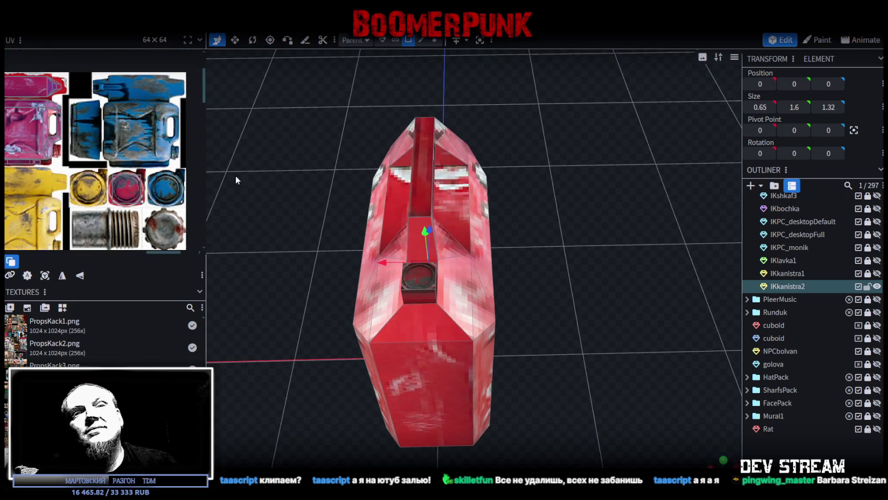
{"action": "mouse_move", "coordinate": [537, 216]}
{"action": "left_mouse_down"}
{"action": "mouse_move", "coordinate": [444, 172]}
{"action": "mouse_move", "coordinate": [443, 141]}
{"action": "left_mouse_up"}
Select the handle's top face and the can's front faces, orbiting to a low frontal view
{"action": "left_click", "coordinate": [443, 141]}
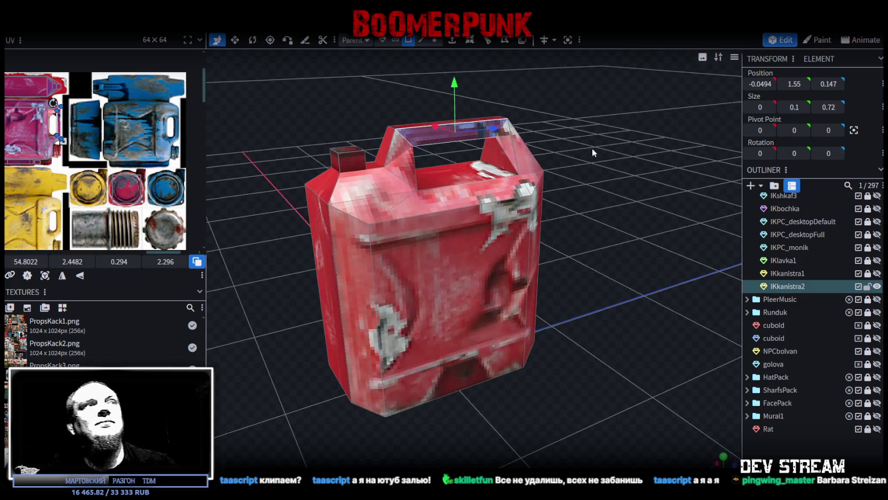
{"action": "scroll", "coordinate": [32, 115], "scroll_direction": "up", "scroll_amount": 4}
{"action": "scroll", "coordinate": [59, 128], "scroll_direction": "down", "scroll_amount": 2}
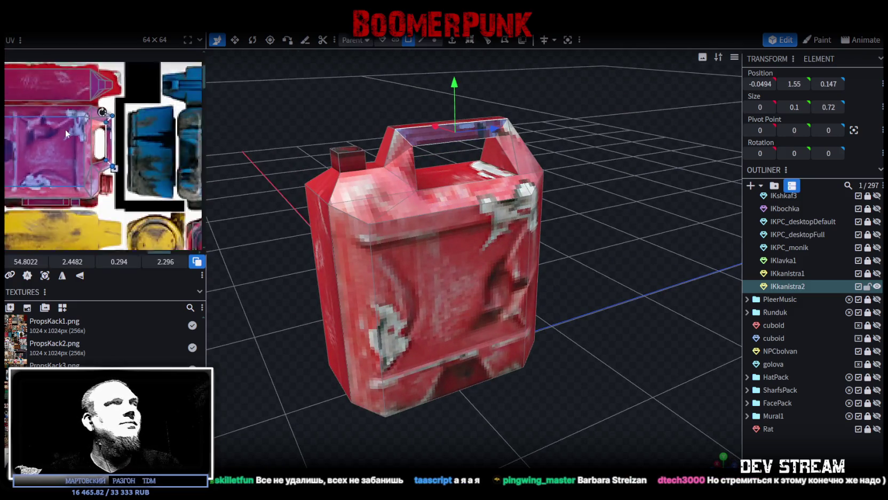
{"action": "scroll", "coordinate": [64, 127], "scroll_direction": "down", "scroll_amount": 1}
{"action": "scroll", "coordinate": [435, 193], "scroll_direction": "down", "scroll_amount": 3}
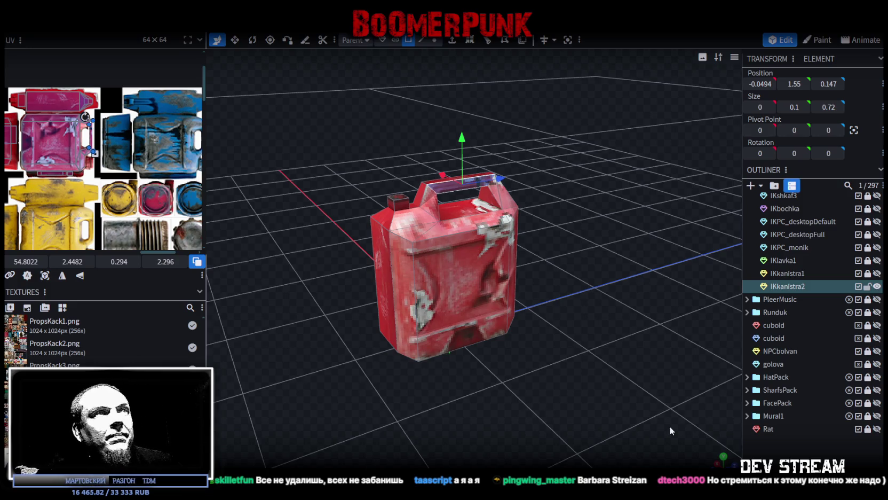
{"action": "scroll", "coordinate": [595, 406], "scroll_direction": "up", "scroll_amount": 3}
{"action": "left_click", "coordinate": [343, 269]}
{"action": "left_click", "coordinate": [481, 234]}
{"action": "left_click", "coordinate": [515, 240]}
{"action": "left_click_drag", "start_coordinate": [515, 240], "coordinate": [525, 209]}
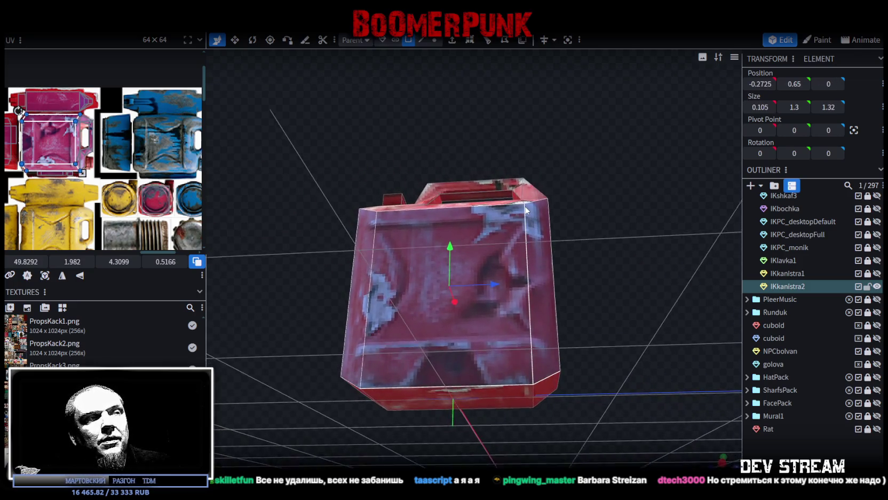
Box-select all the body faces over the pink canister region in the UV editor
{"action": "scroll", "coordinate": [70, 140], "scroll_direction": "down", "scroll_amount": 3}
{"action": "scroll", "coordinate": [72, 149], "scroll_direction": "up", "scroll_amount": 2}
{"action": "scroll", "coordinate": [163, 179], "scroll_direction": "down", "scroll_amount": 2}
{"action": "left_click", "coordinate": [93, 141]}
{"action": "left_click_drag", "start_coordinate": [123, 86], "coordinate": [30, 190]}
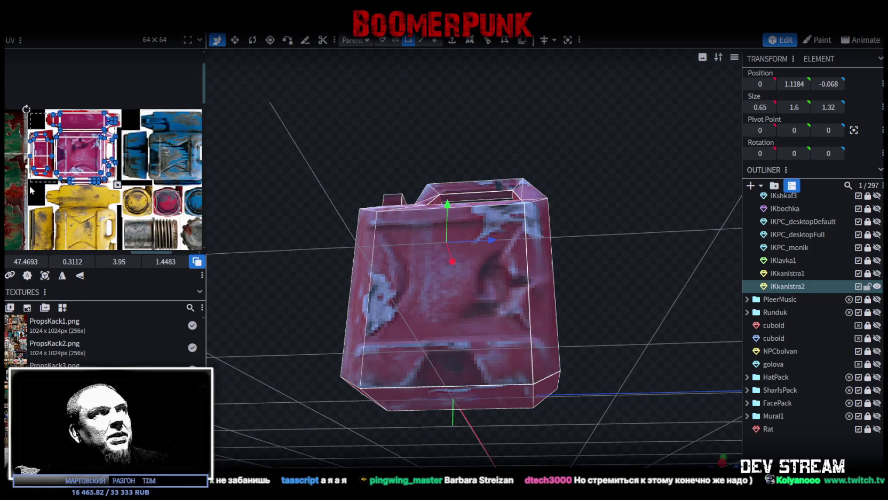
{"action": "scroll", "coordinate": [31, 160], "scroll_direction": "down", "scroll_amount": 2}
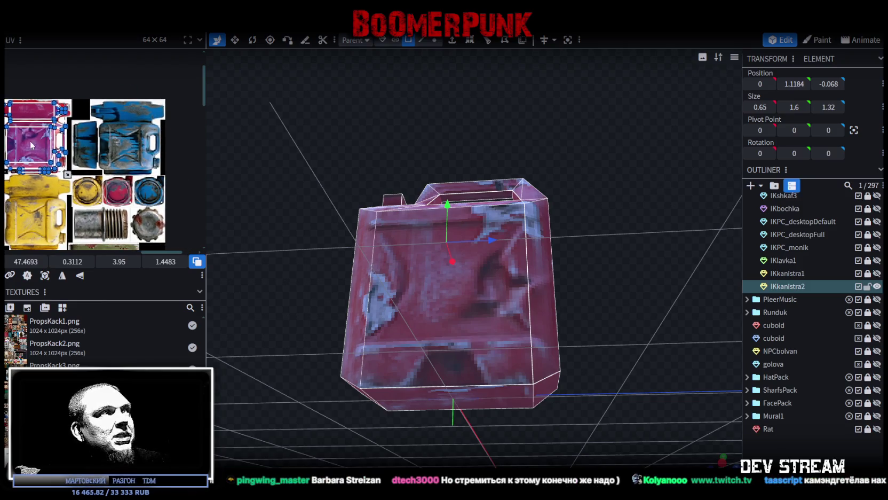